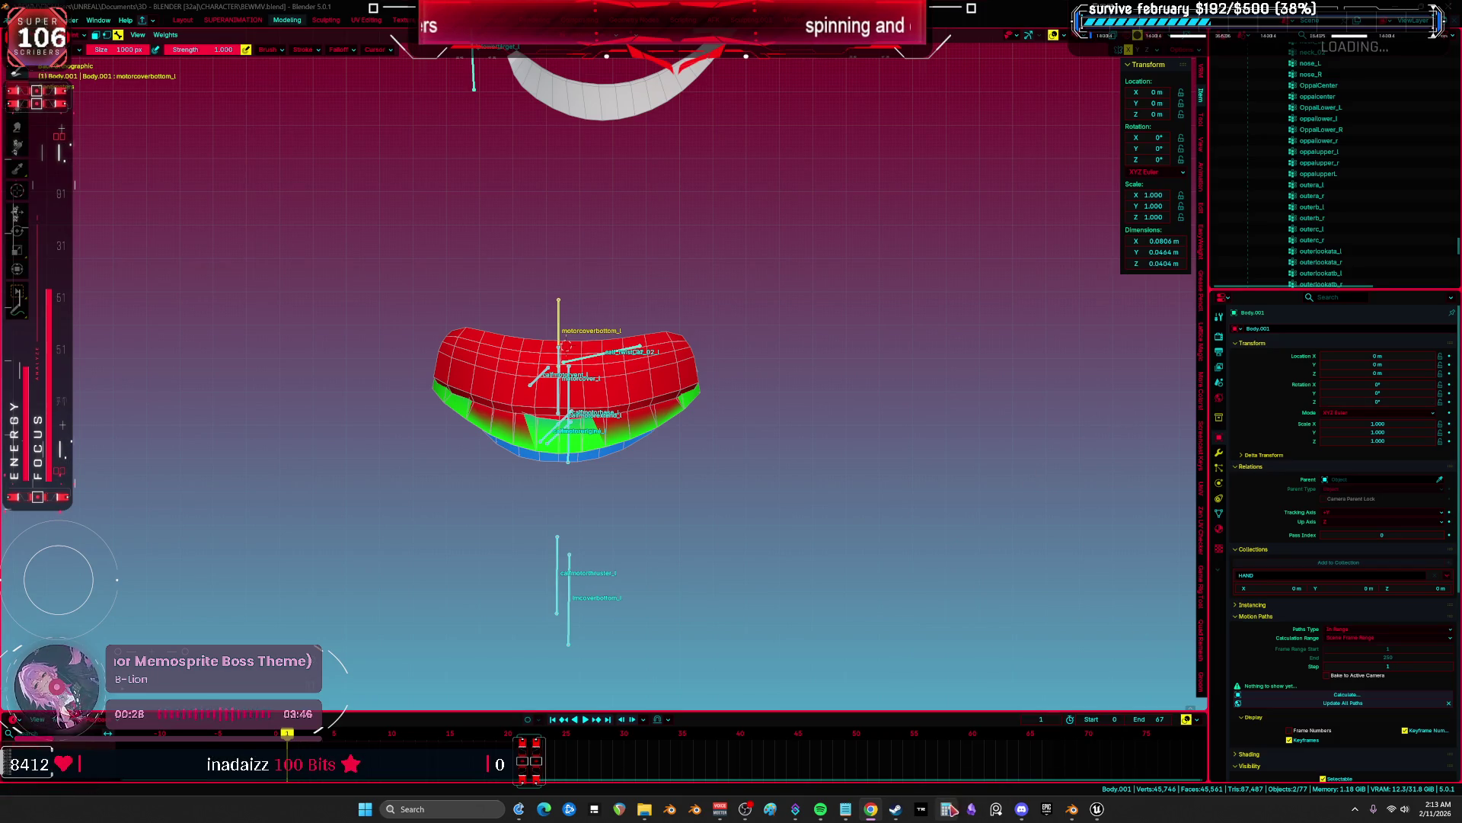
Switch over to the music player, then return focus to Blender.
click(822, 813)
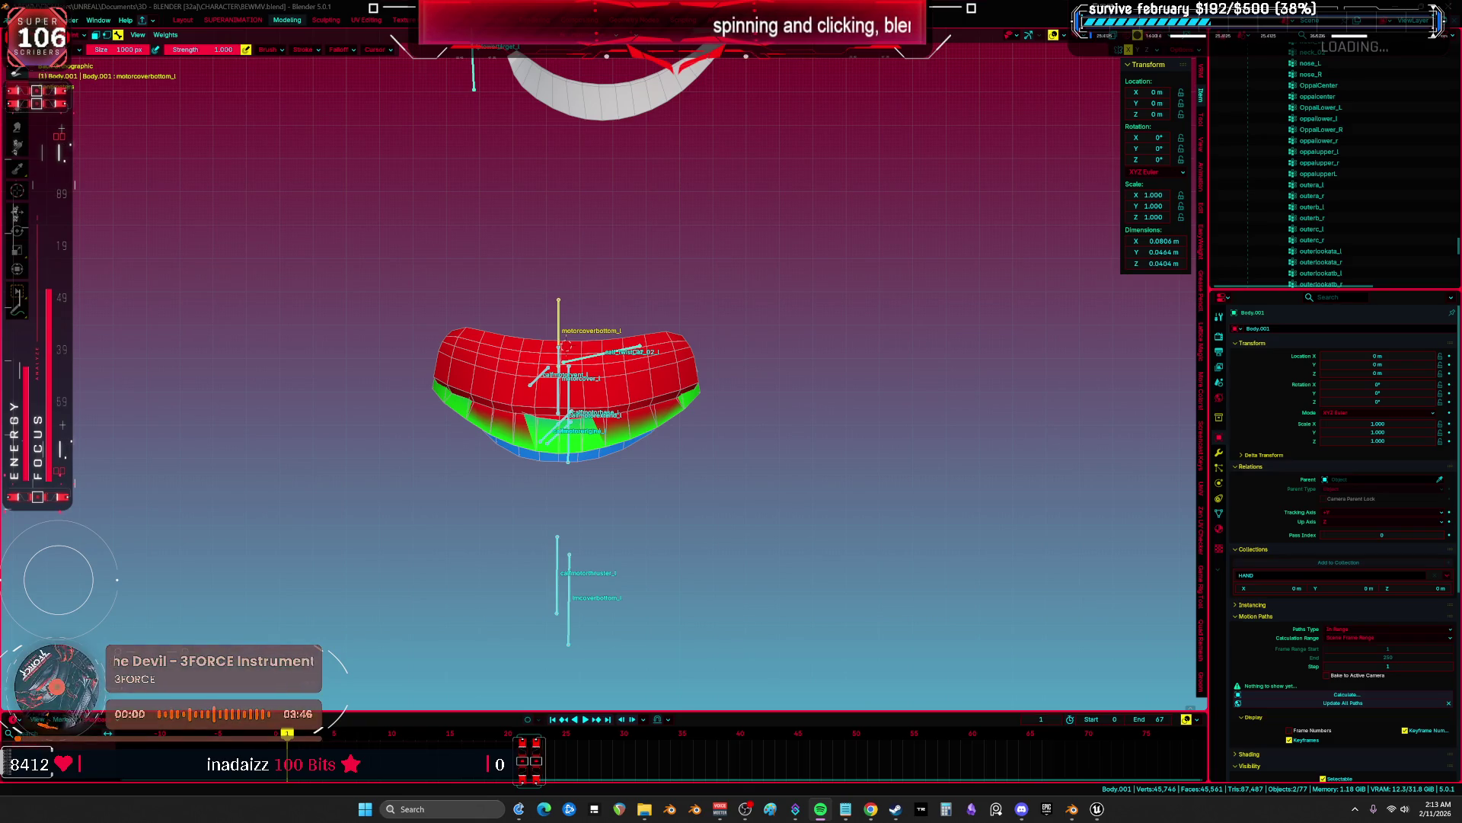
key(alt+Tab)
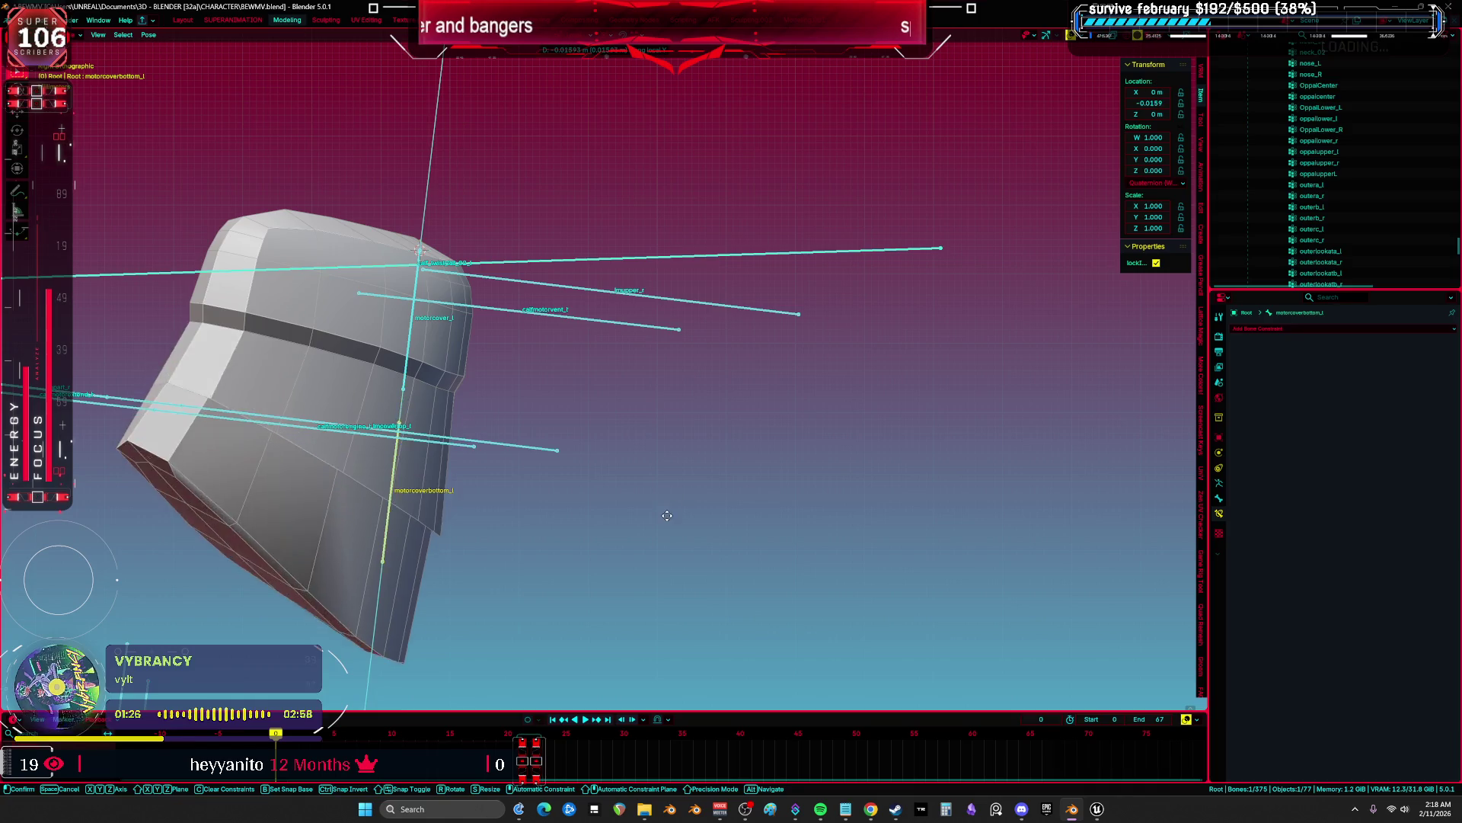
Put the Body.001 boot mesh in Weight Paint with the motorcoverbottom_l bone selected.
scroll(653, 348, up, 5)
key(ctrl+Tab)
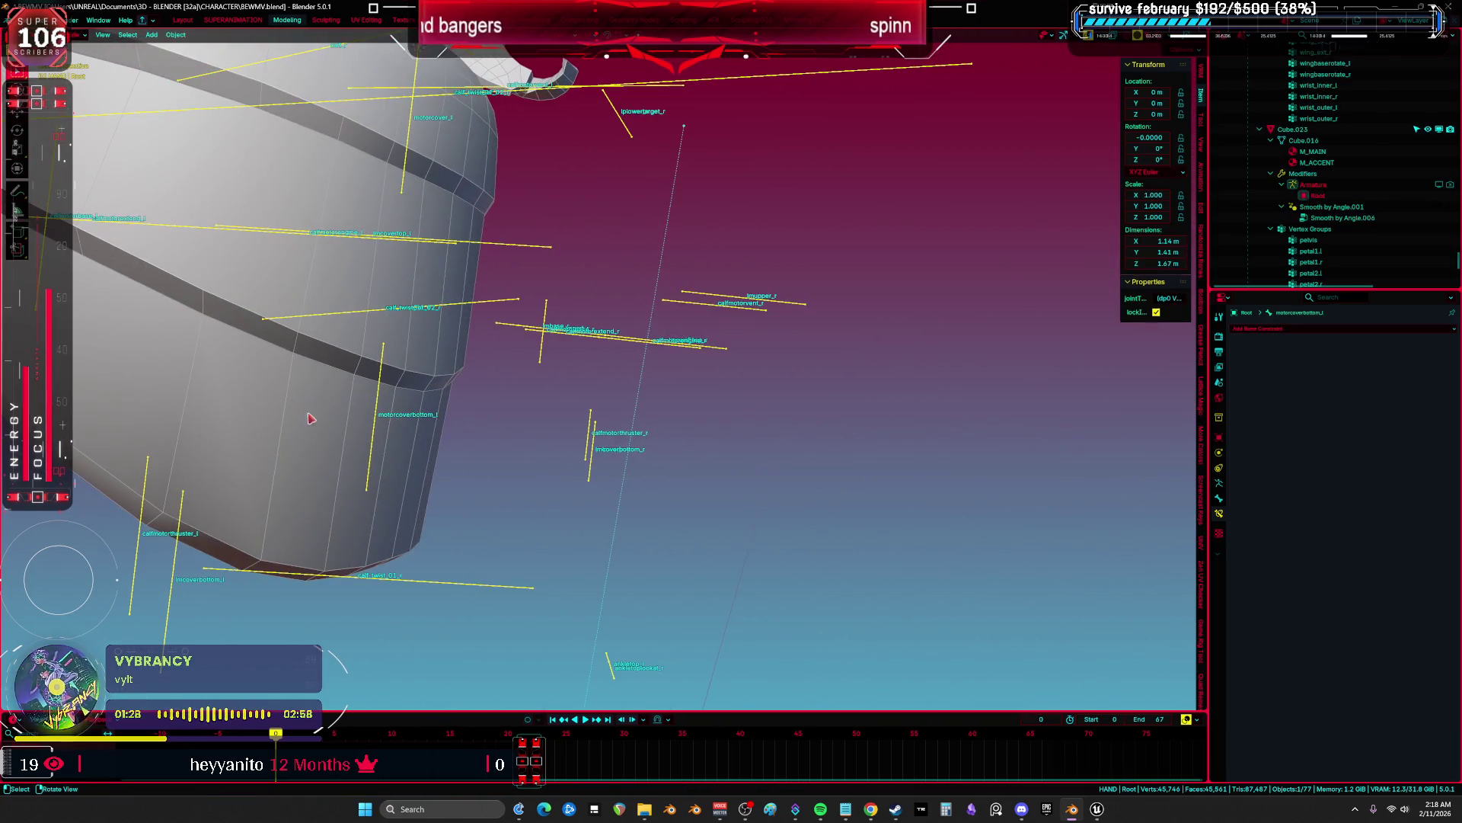
click(340, 434)
key(ctrl+Tab)
click(257, 340)
ctrl+click(375, 417)
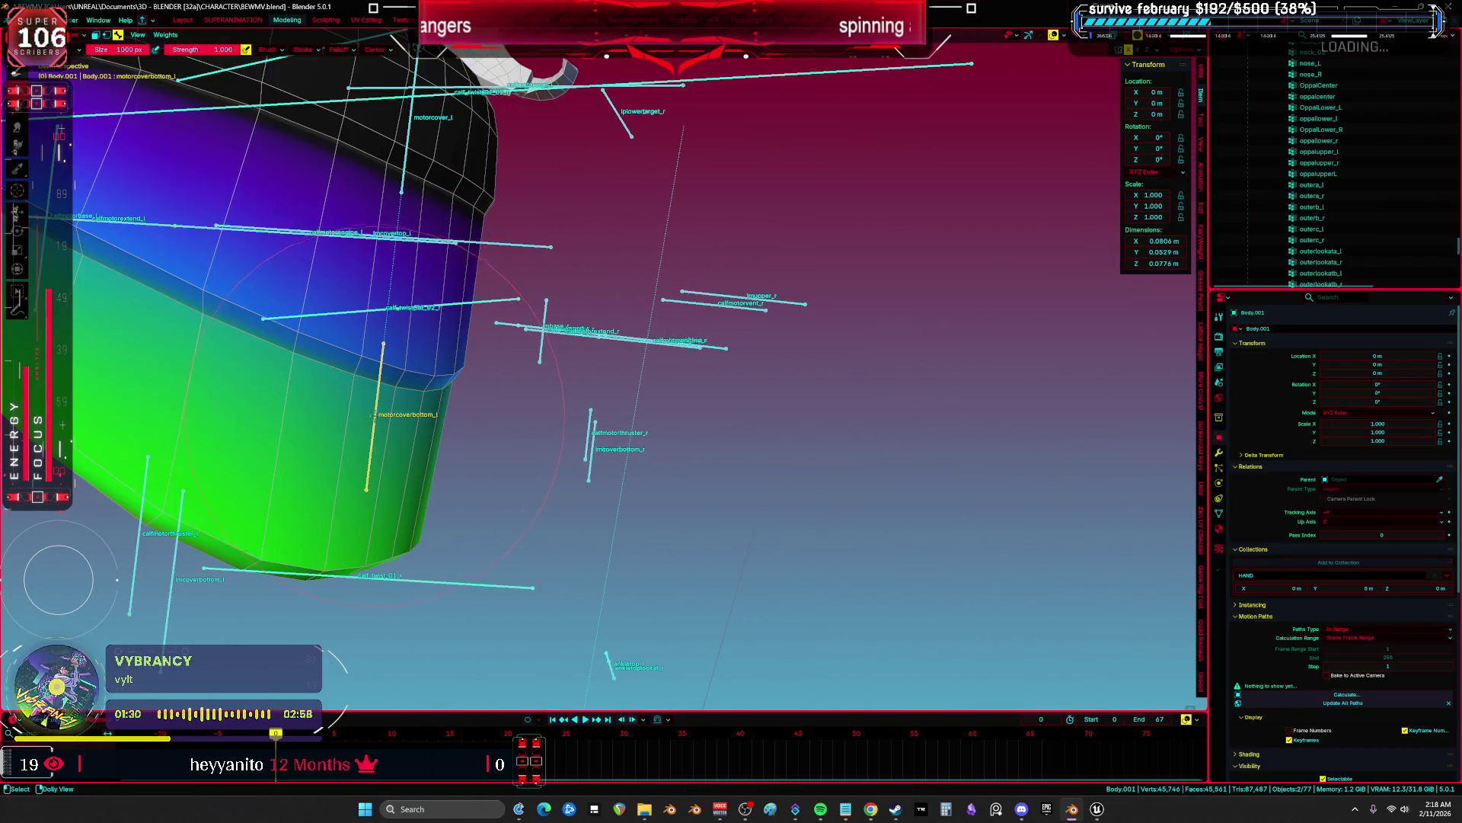
Set the brush size to 324 px and paint weight along the mesh's lower rim.
middle_drag(90, 131, 175, 365)
key(f)
click(182, 403)
mouse_move(182, 403)
mouse_down()
mouse_move(289, 488)
mouse_move(457, 518)
mouse_move(563, 487)
mouse_up()
middle_drag(564, 487, 640, 500)
mouse_move(828, 387)
middle_down()
mouse_move(807, 495)
mouse_move(762, 472)
mouse_move(583, 459)
middle_up()
Lower brush weight to 0.782, paint across the front, and smooth the right side into a gradient.
right_click(583, 459)
drag(583, 458, 560, 457)
middle_drag(289, 358, 238, 369)
mouse_move(114, 281)
mouse_down()
mouse_move(145, 335)
mouse_move(289, 381)
mouse_move(396, 381)
mouse_up()
mouse_move(396, 380)
middle_down()
mouse_move(350, 412)
mouse_move(396, 415)
middle_up()
drag(450, 415, 678, 415)
middle_drag(678, 415, 651, 450)
drag(762, 434, 917, 370)
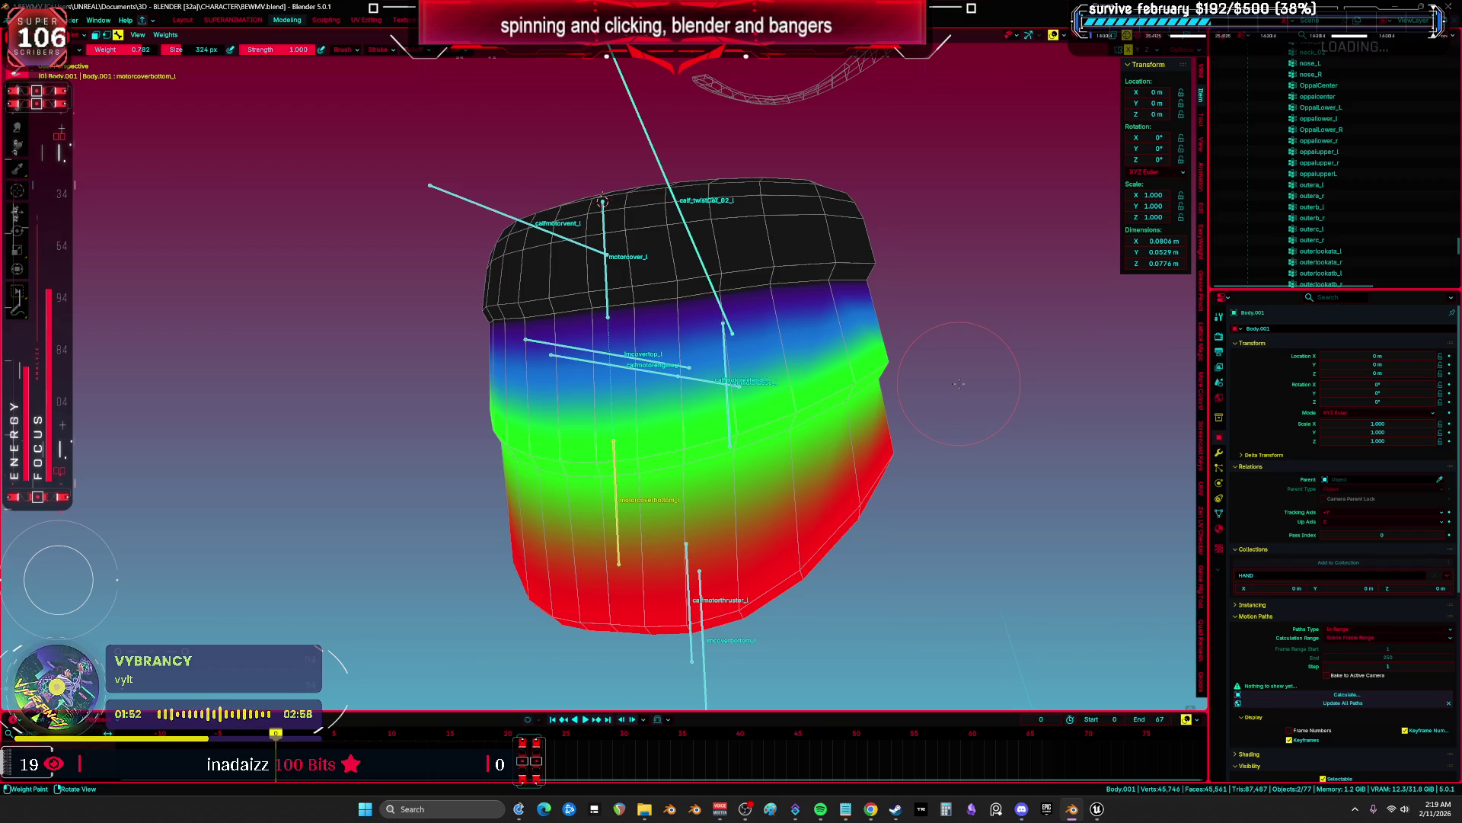
Move the bone along its local Y axis to test the deformation.
middle_drag(958, 383, 750, 485)
key(g)
key(y)
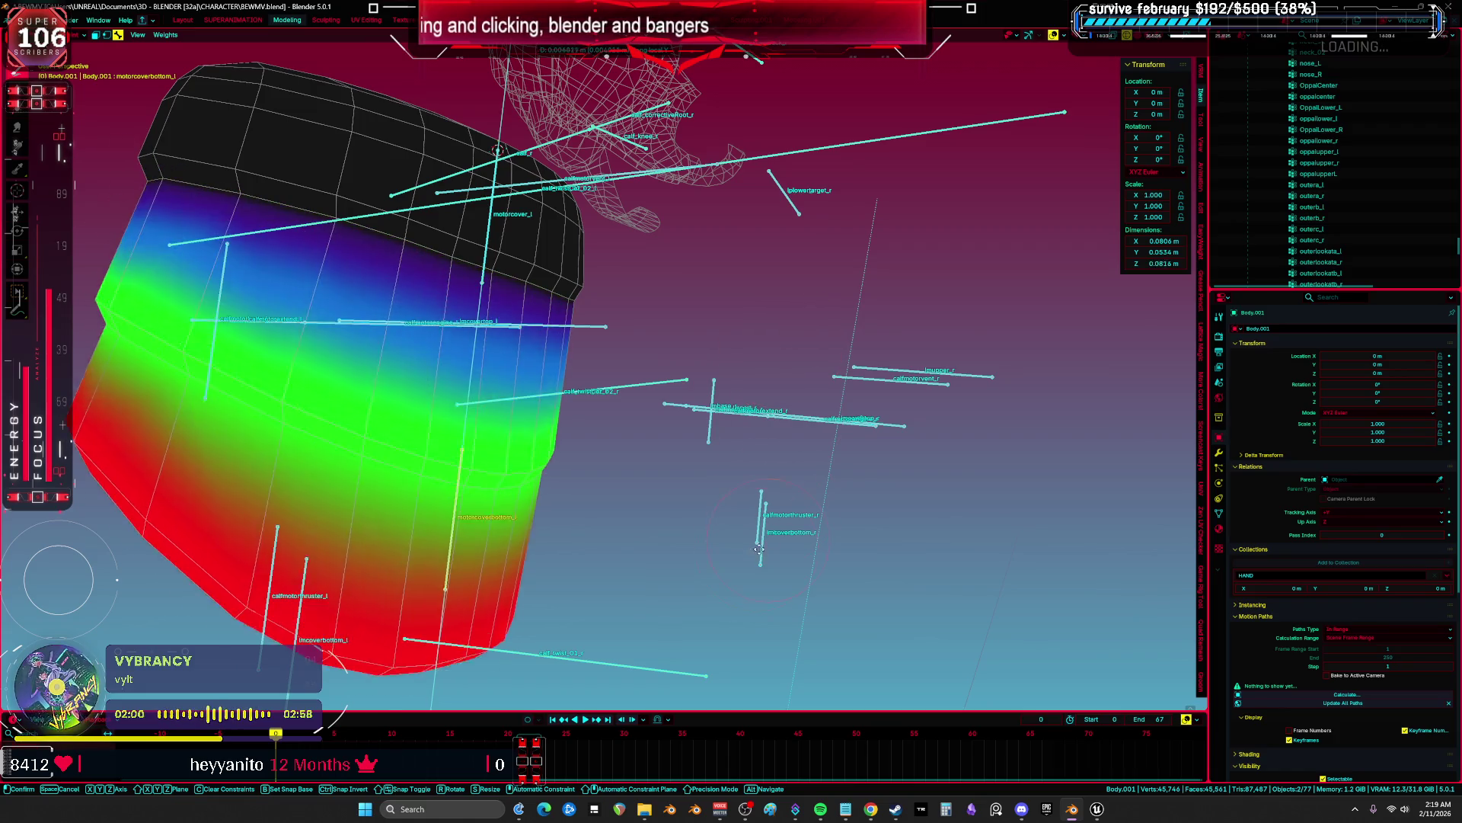
Confirm the bone position, raise brush weight to 0.851, and repaint near the left edge.
click(532, 437)
right_click(532, 437)
drag(532, 437, 540, 437)
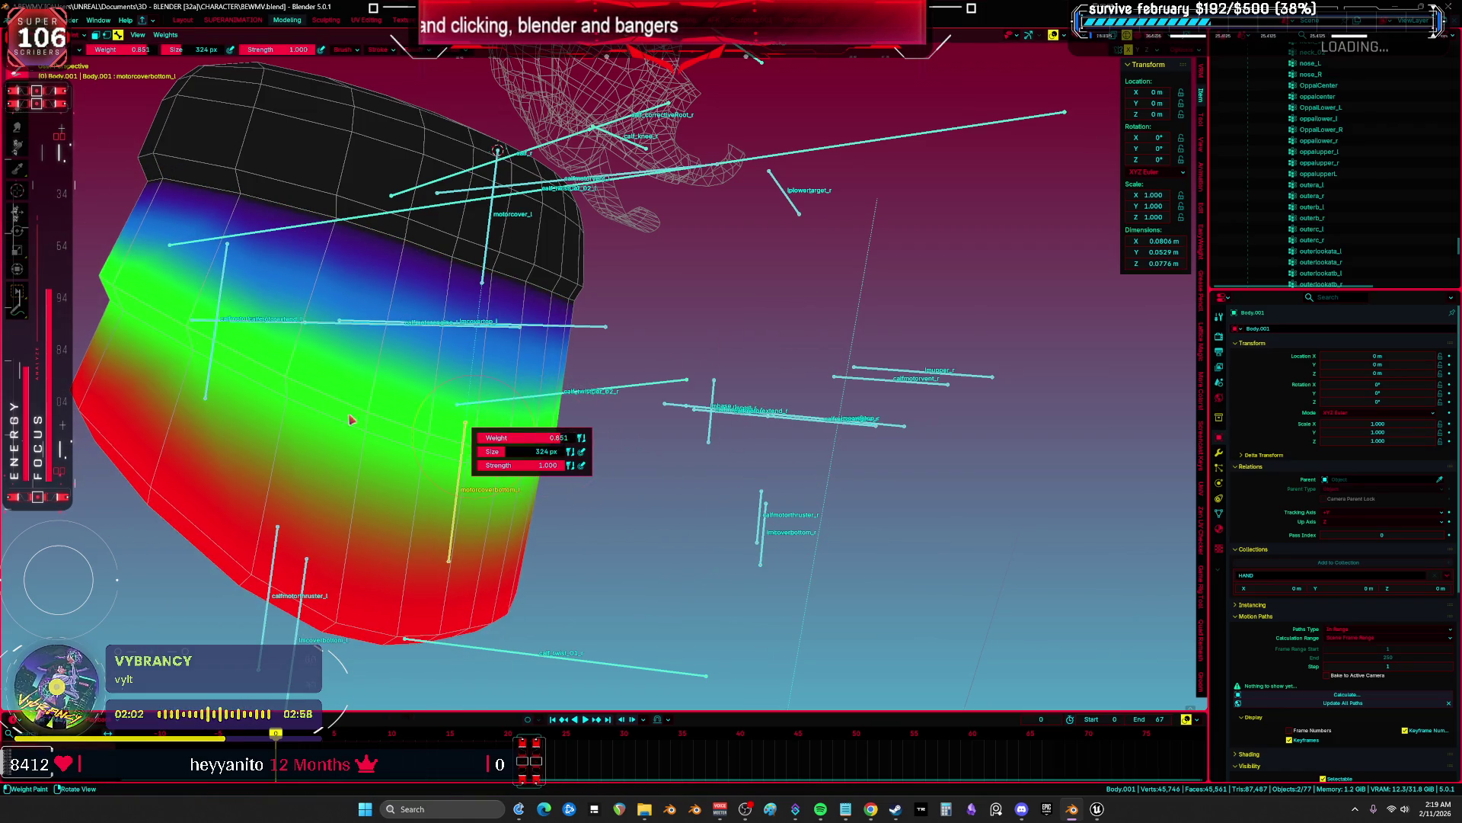
drag(122, 305, 155, 320)
Shrink the brush to 200 px and move motorcoverbottom_l to check the deformation.
middle_drag(381, 548, 476, 564)
mouse_move(602, 442)
middle_down()
mouse_move(924, 344)
mouse_move(932, 403)
middle_up()
key(f)
click(924, 344)
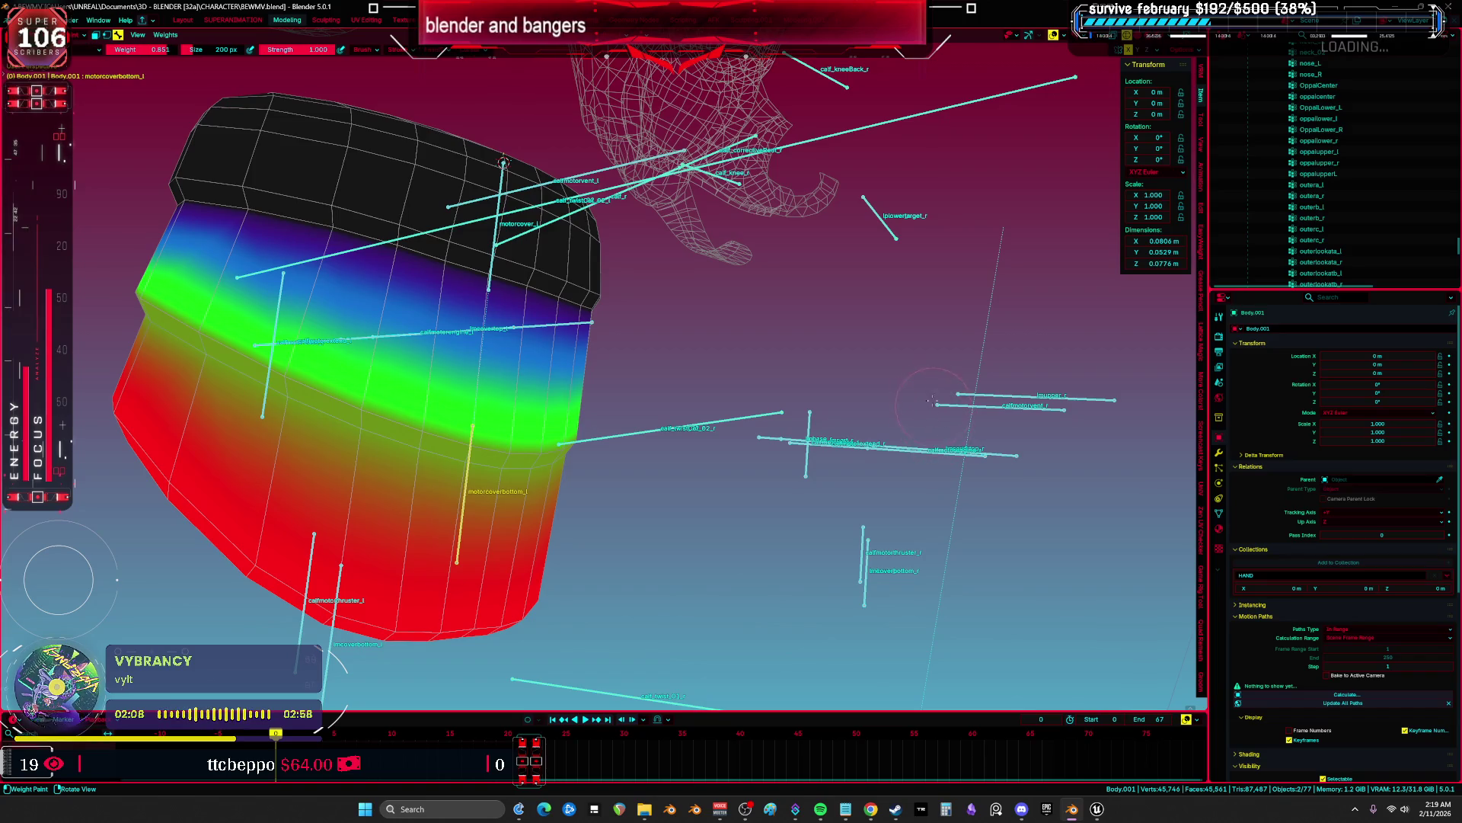
middle_drag(484, 433, 563, 407)
key(g)
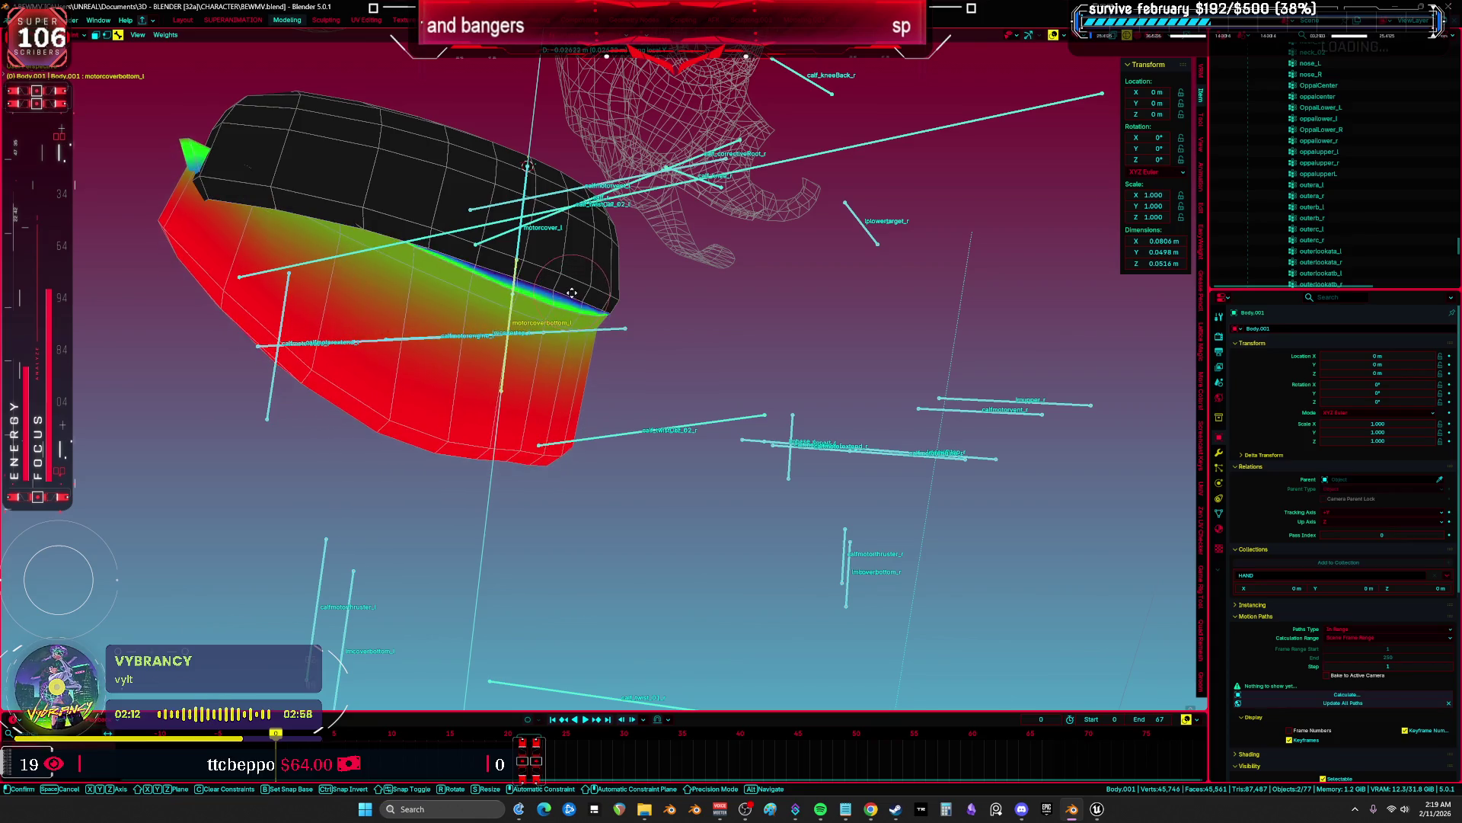
mouse_move(582, 269)
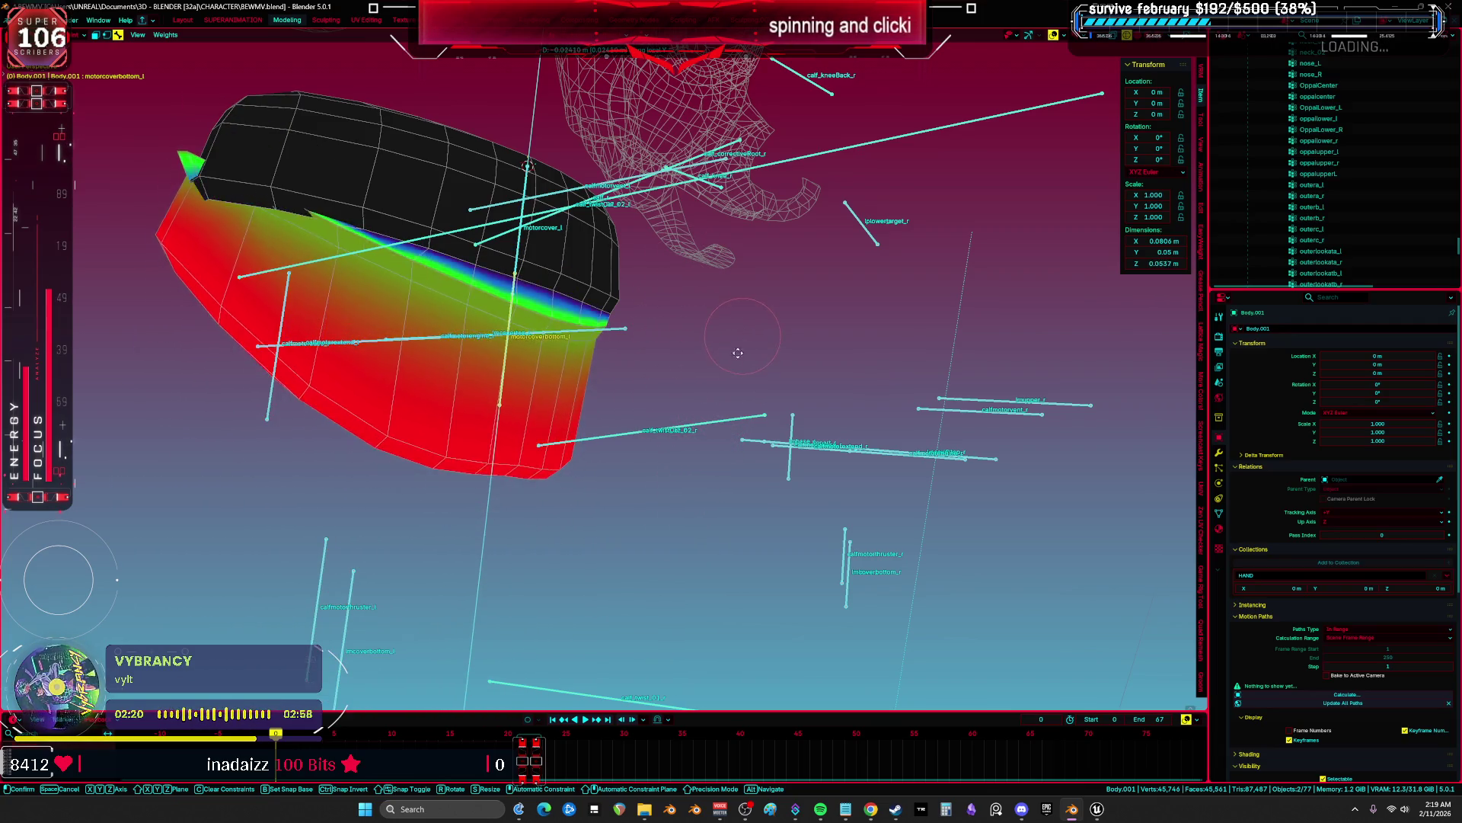
click(626, 476)
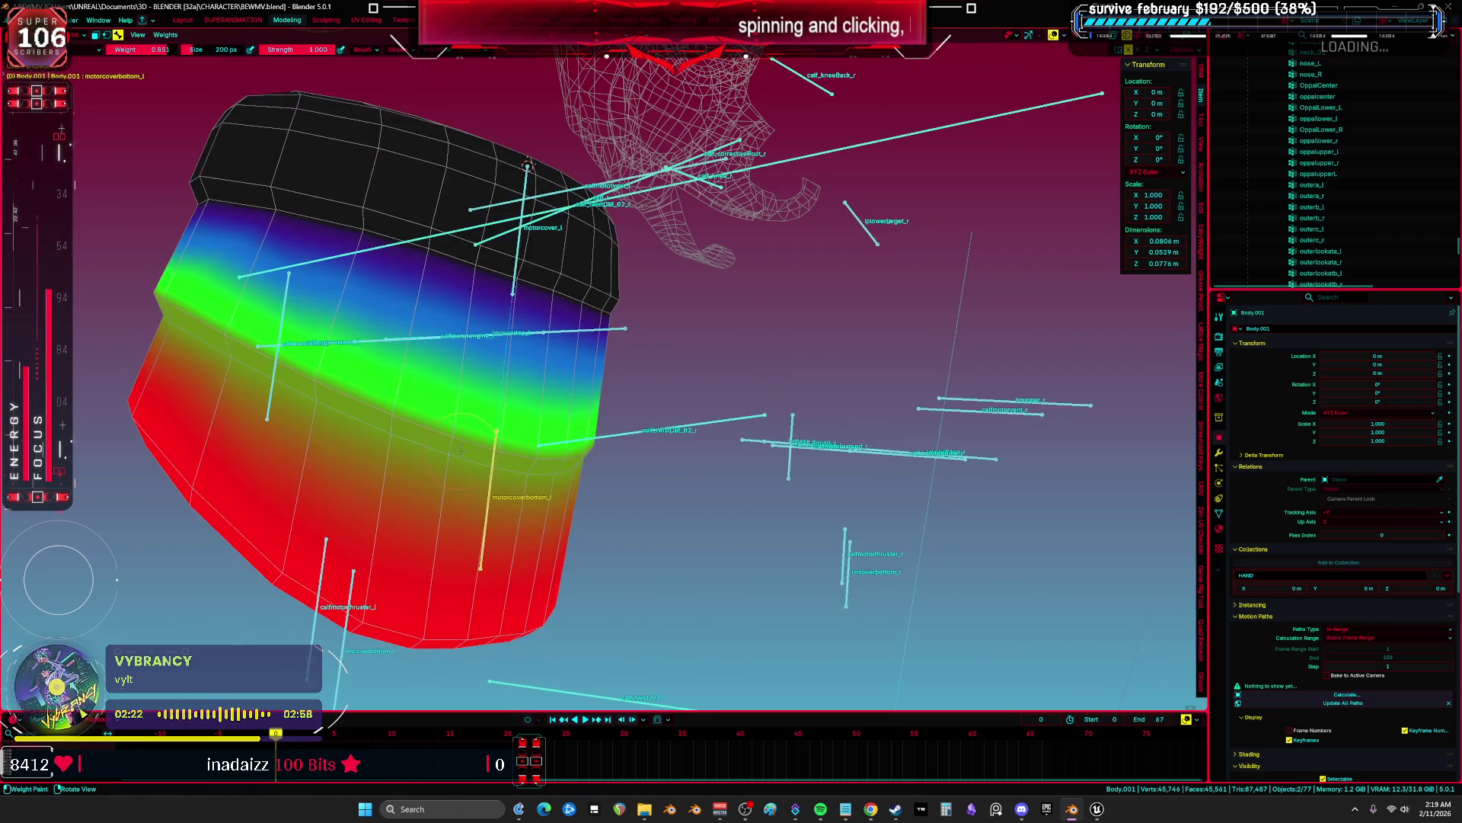
Set the brush to 138 px with weight 0.716.
right_click(457, 454)
drag(457, 449, 449, 449)
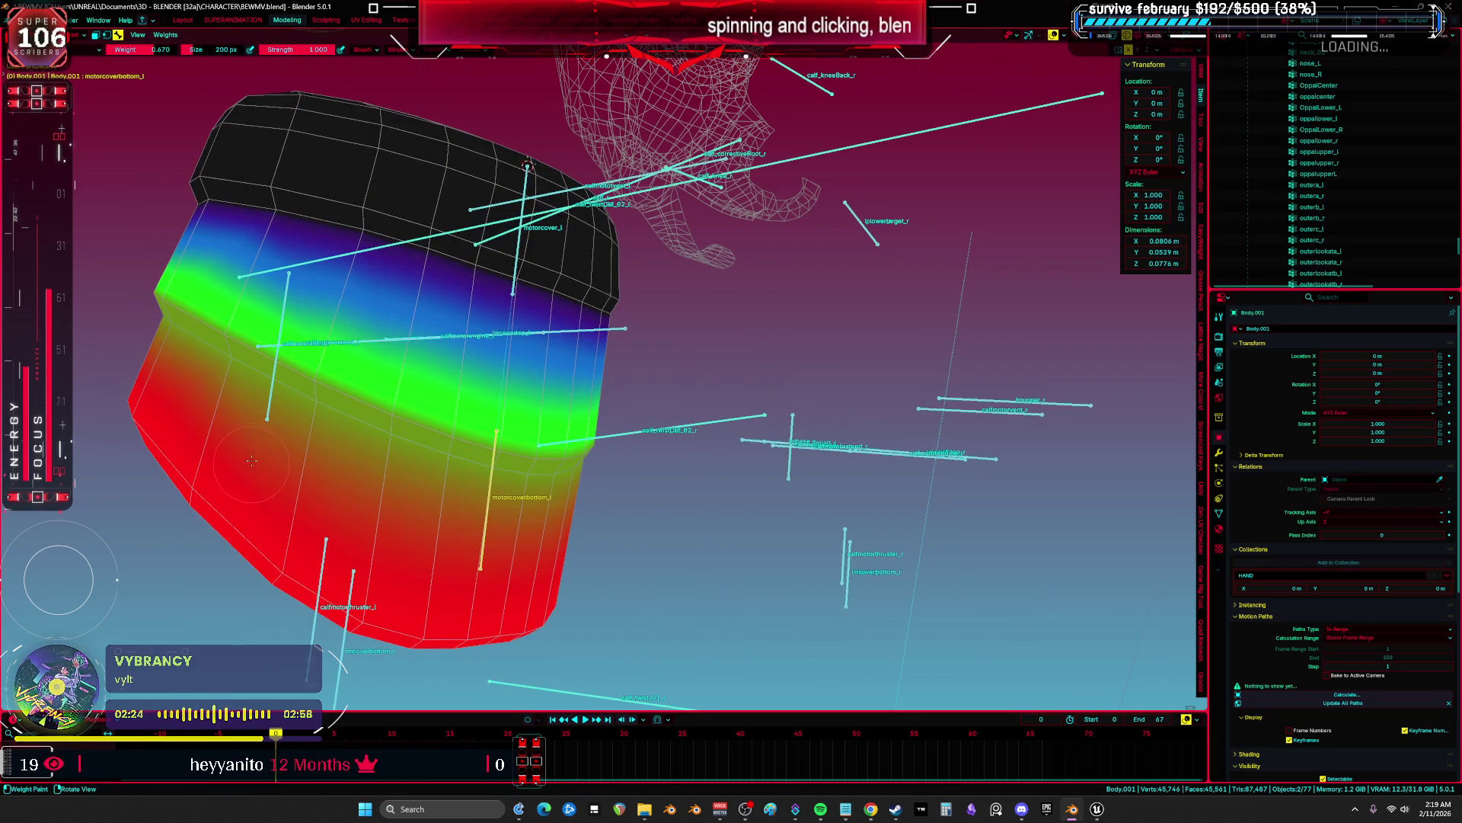
key(f)
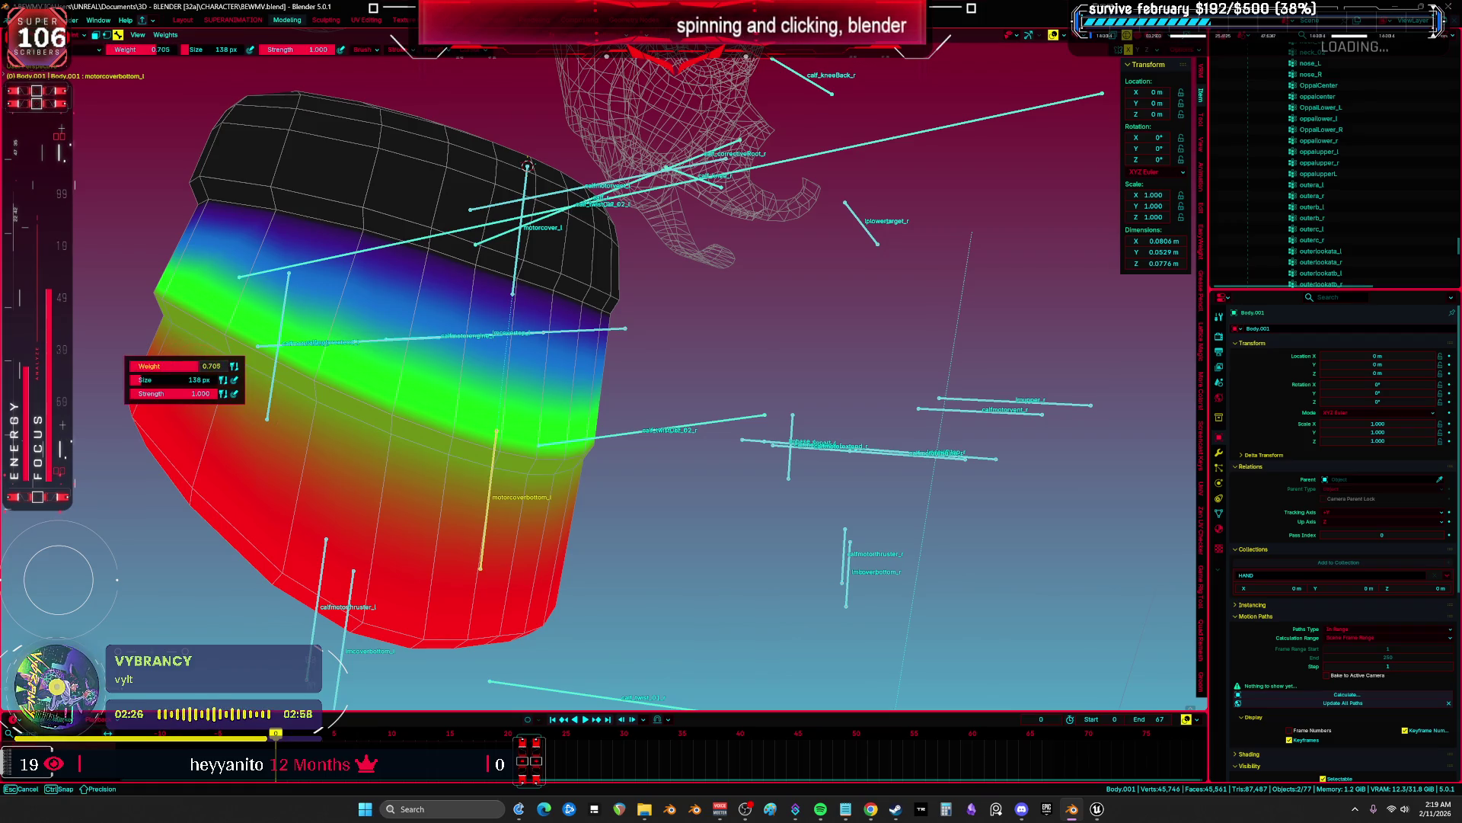
click(312, 537)
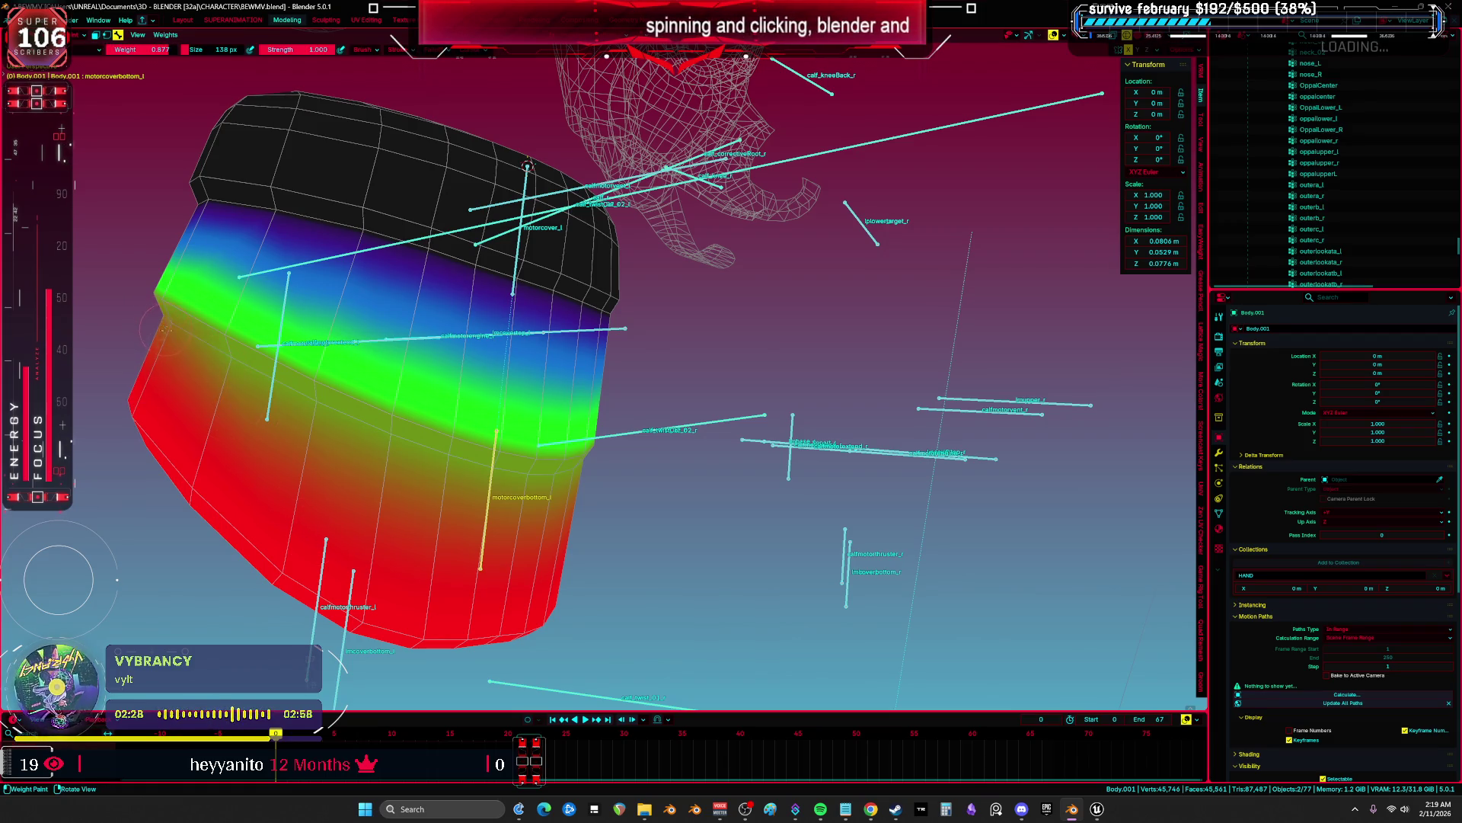
key(ctrl+f)
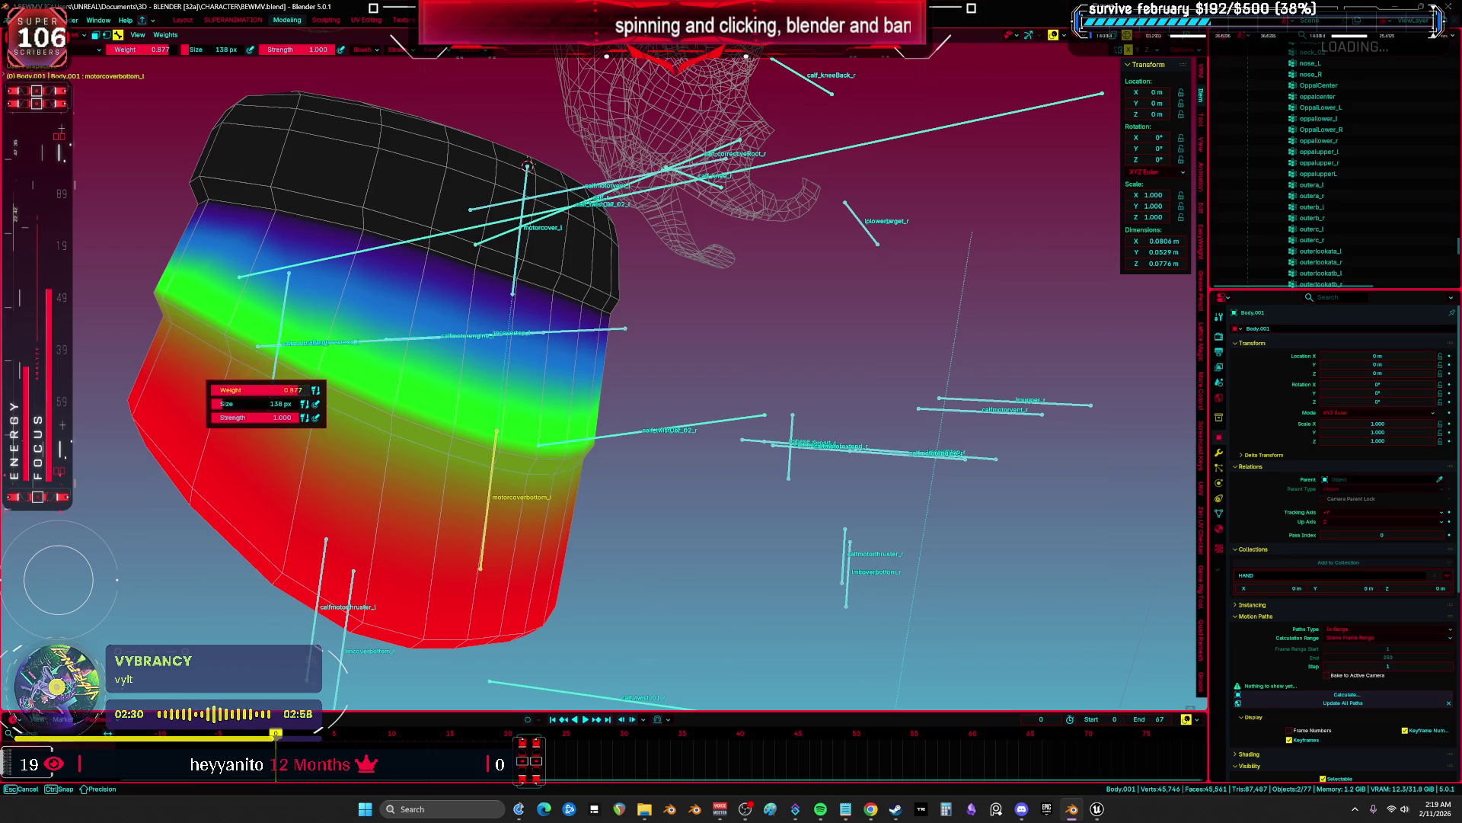
click(152, 370)
Paint green weight down the left side and over the right edge, then test the bone move.
mouse_move(149, 335)
mouse_down()
mouse_move(152, 350)
mouse_move(145, 289)
mouse_move(274, 358)
mouse_move(472, 533)
mouse_up()
mouse_move(472, 533)
middle_down()
mouse_move(575, 465)
mouse_move(416, 457)
middle_up()
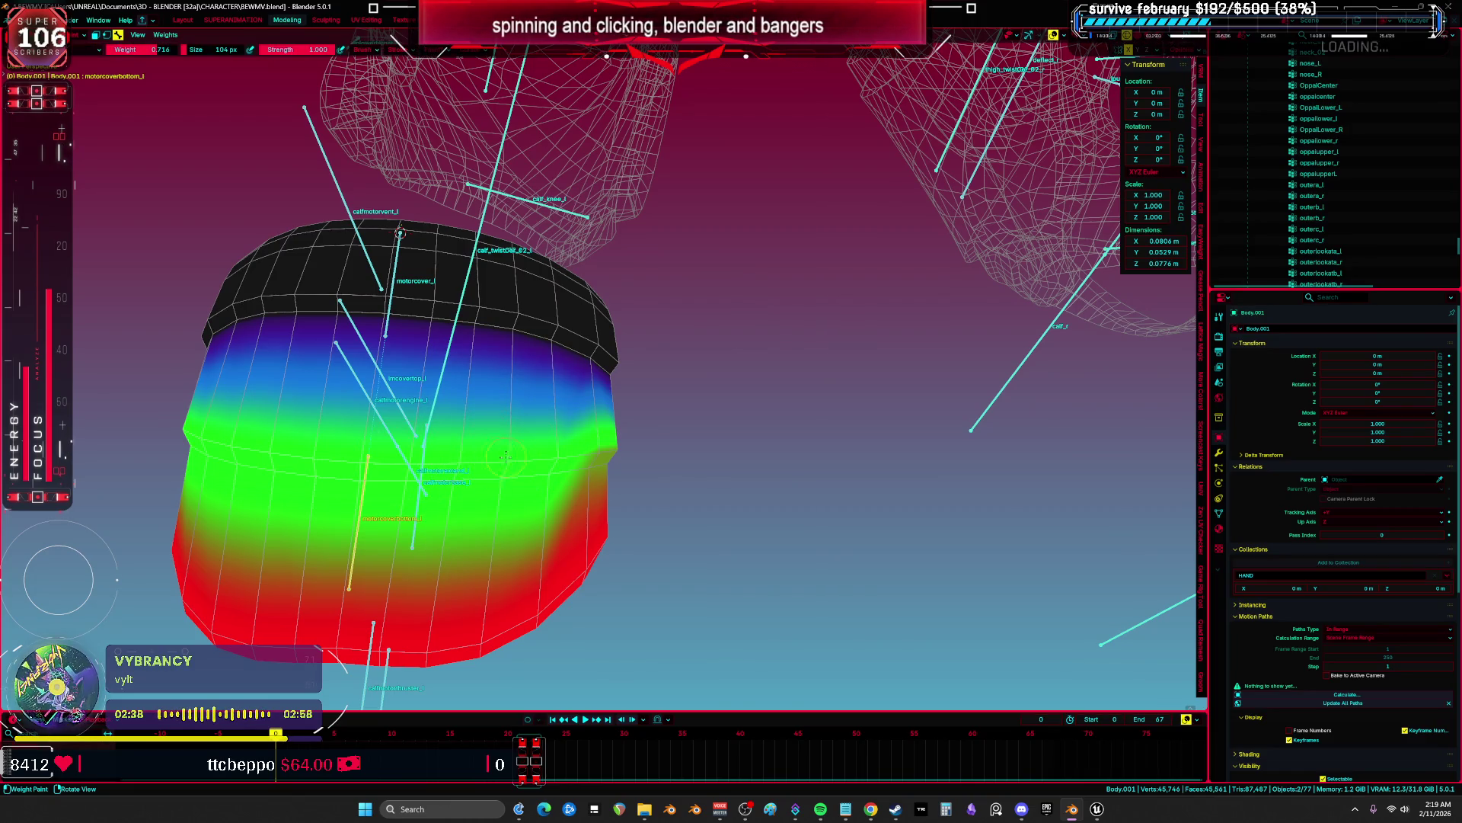
drag(532, 461, 596, 451)
mouse_move(620, 444)
middle_down()
mouse_move(534, 434)
mouse_move(365, 460)
mouse_move(426, 358)
middle_up()
key(g)
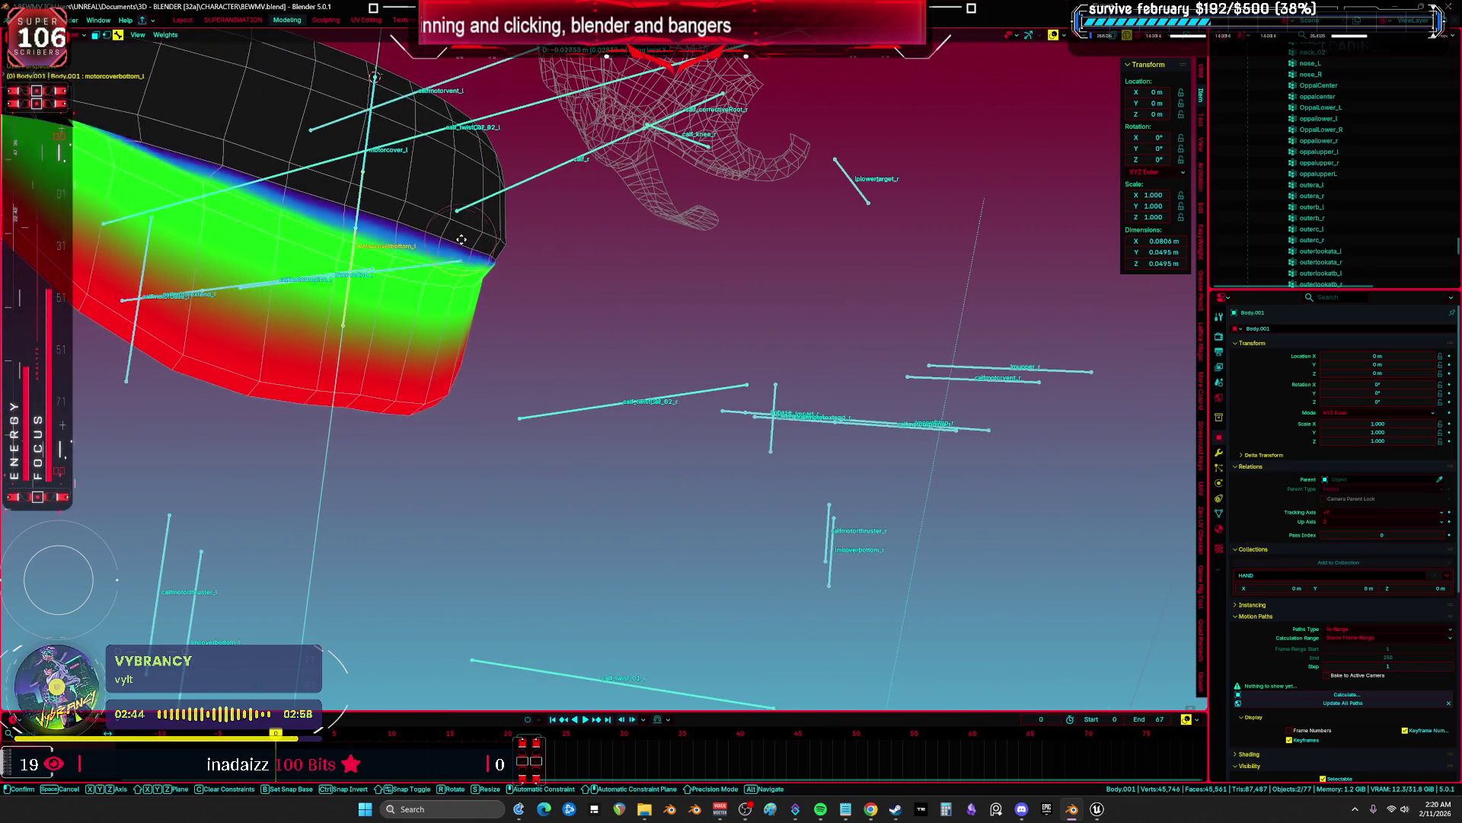
click(477, 165)
Return the mesh to Object Mode and put the armature in Edit Mode.
mouse_move(476, 165)
middle_down()
mouse_move(607, 302)
mouse_move(775, 333)
mouse_move(679, 408)
middle_up()
key(Tab)
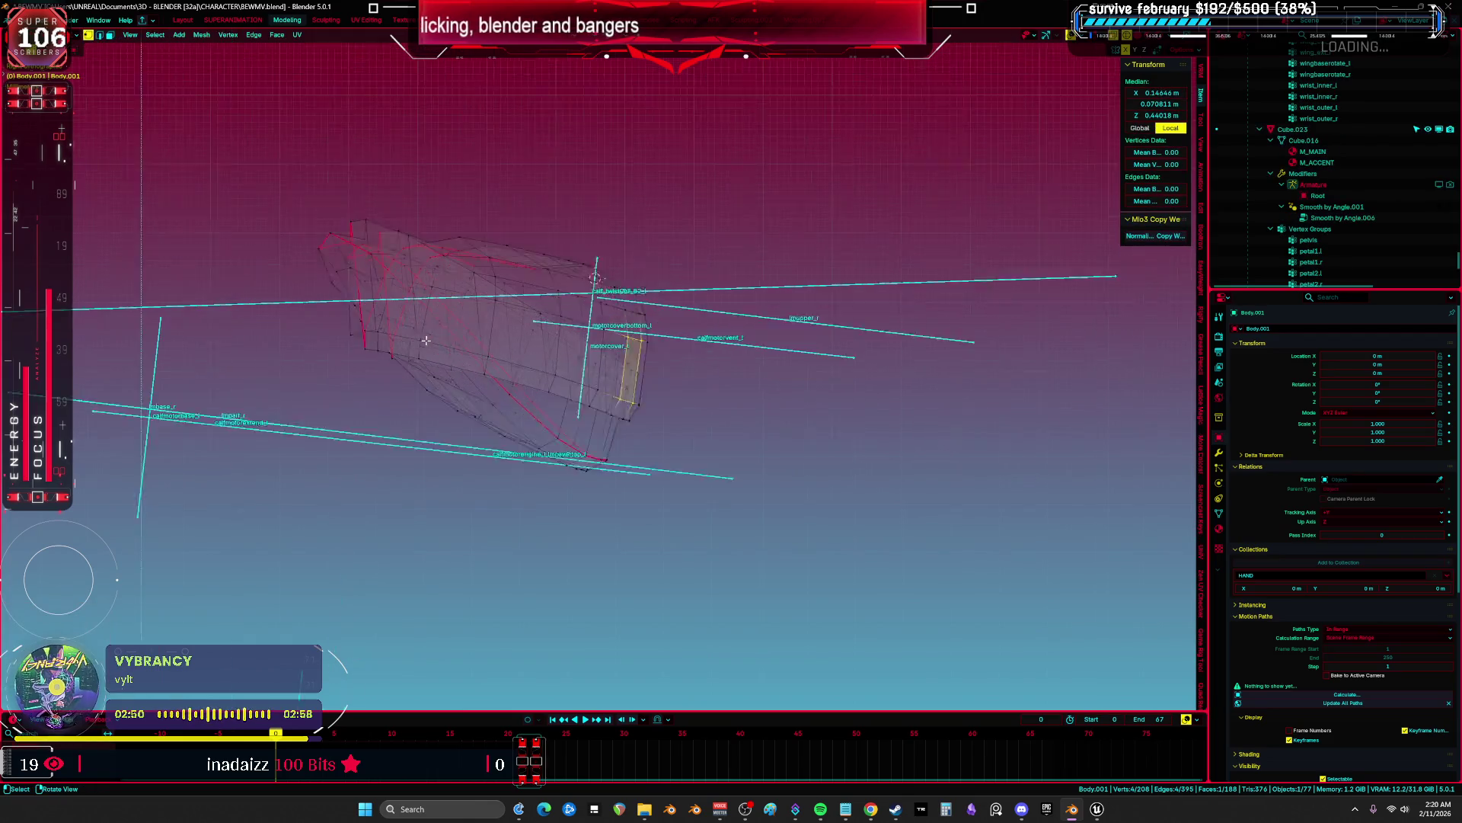
key(ctrl+Tab)
click(598, 411)
click(690, 283)
key(Tab)
mouse_move(690, 283)
middle_down()
mouse_move(704, 323)
mouse_move(609, 323)
middle_up()
Select motorcover_l and motorcoverbottom_l and rotate them upright.
click(589, 242)
click(610, 198)
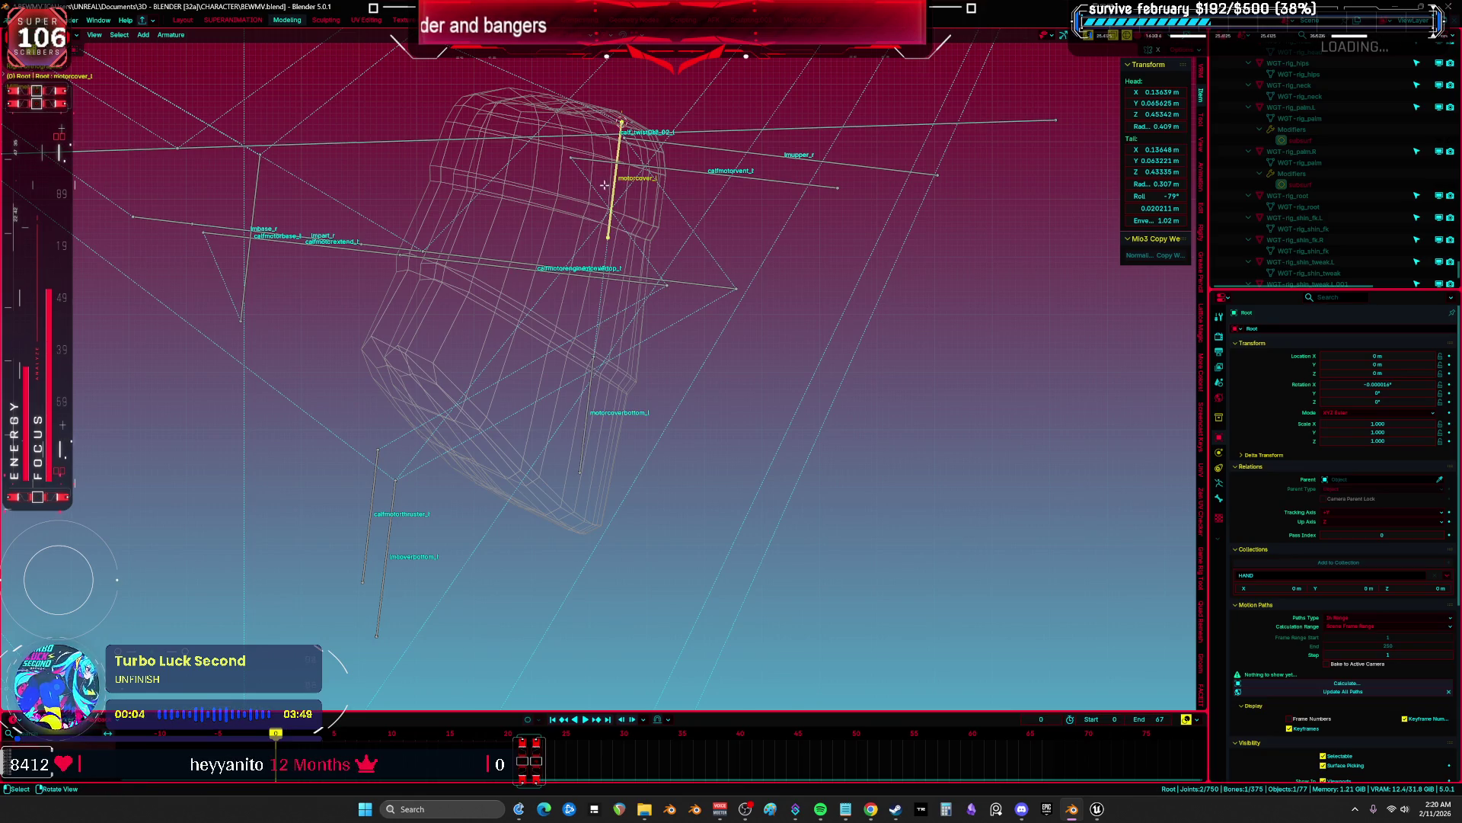
shift+click(588, 396)
key(ctrl+Tab)
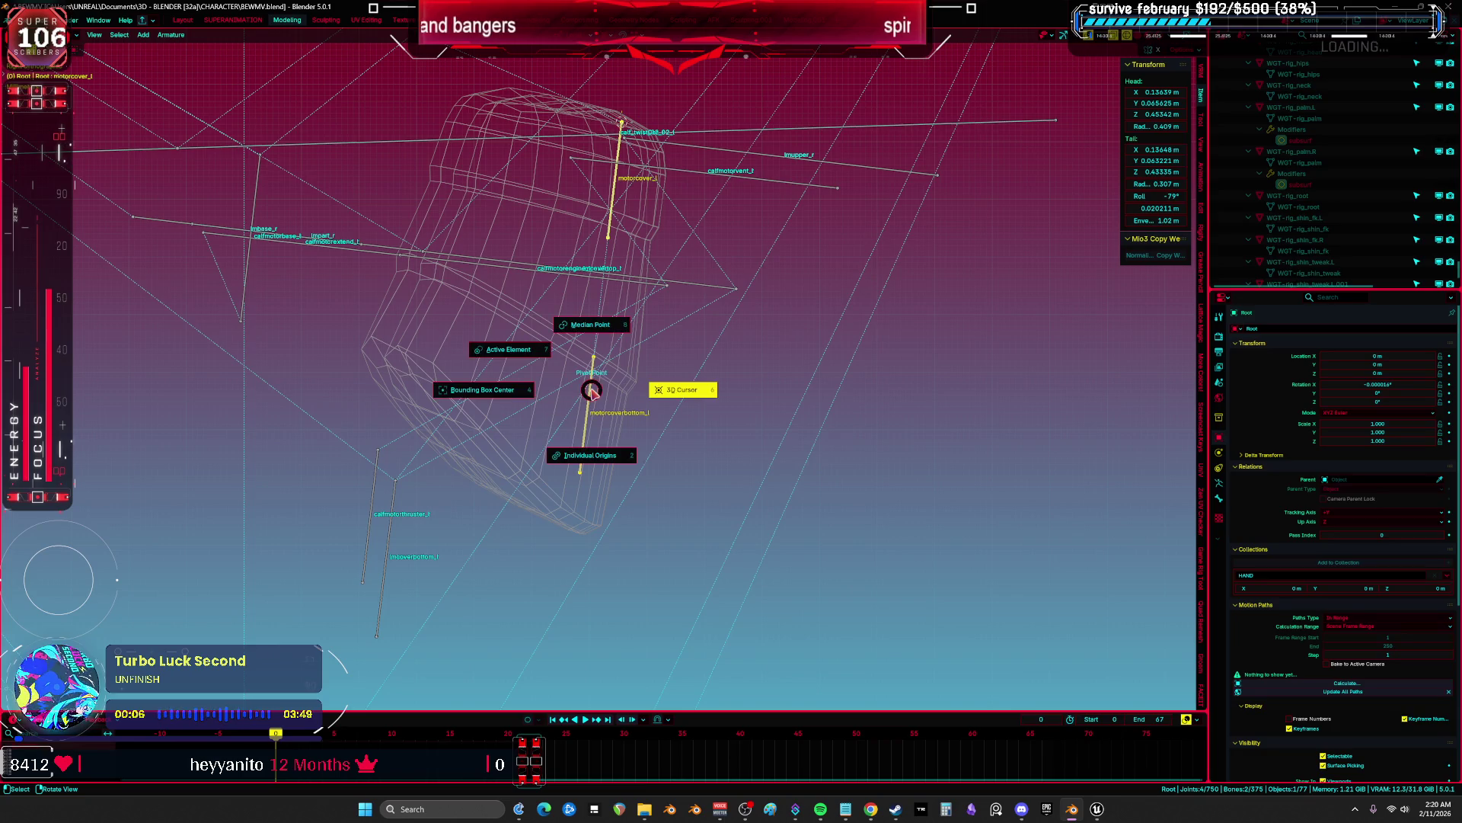
mouse_move(812, 376)
middle_down()
mouse_move(790, 426)
mouse_move(845, 450)
middle_up()
key(r)
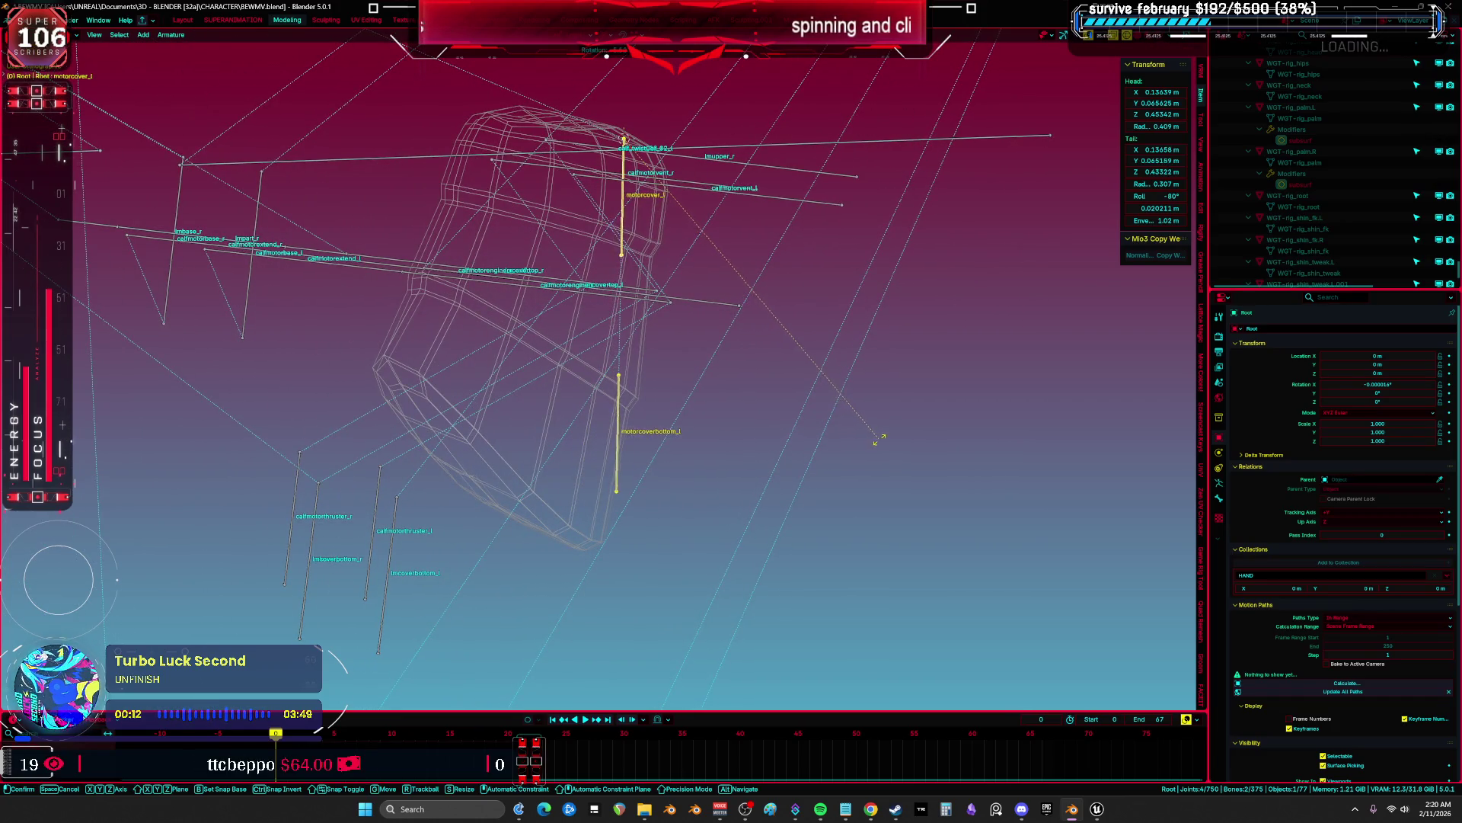
click(888, 438)
Switch to solid shading and put the armature in Pose Mode with motorcoverbottom_l active, overlays hidden.
key(ctrl+Tab)
click(630, 450)
mouse_move(630, 450)
middle_down()
mouse_move(646, 418)
mouse_move(607, 434)
middle_up()
key(shift+z)
middle_drag(747, 414, 599, 343)
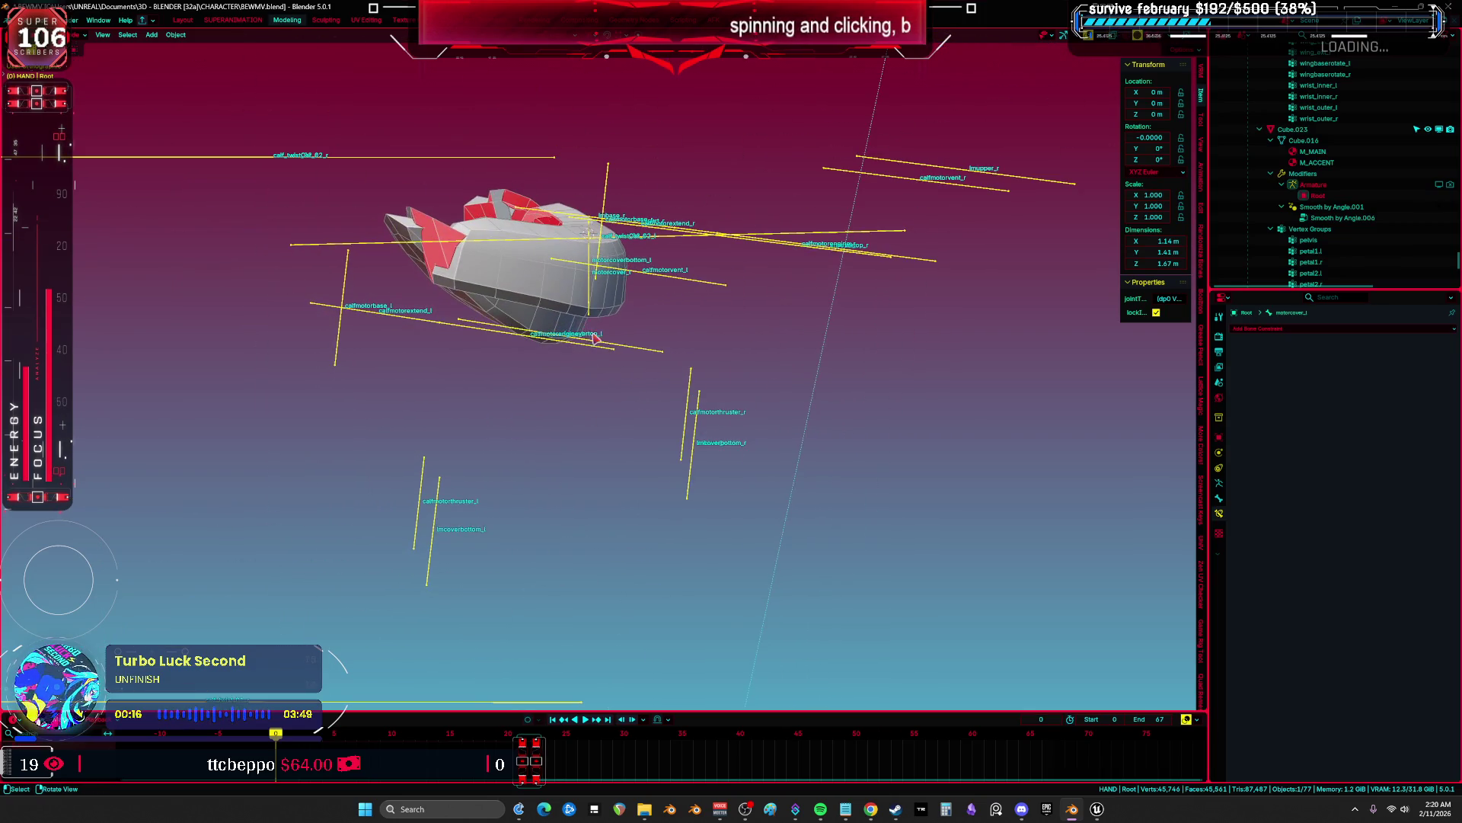
click(591, 287)
key(ctrl+Tab)
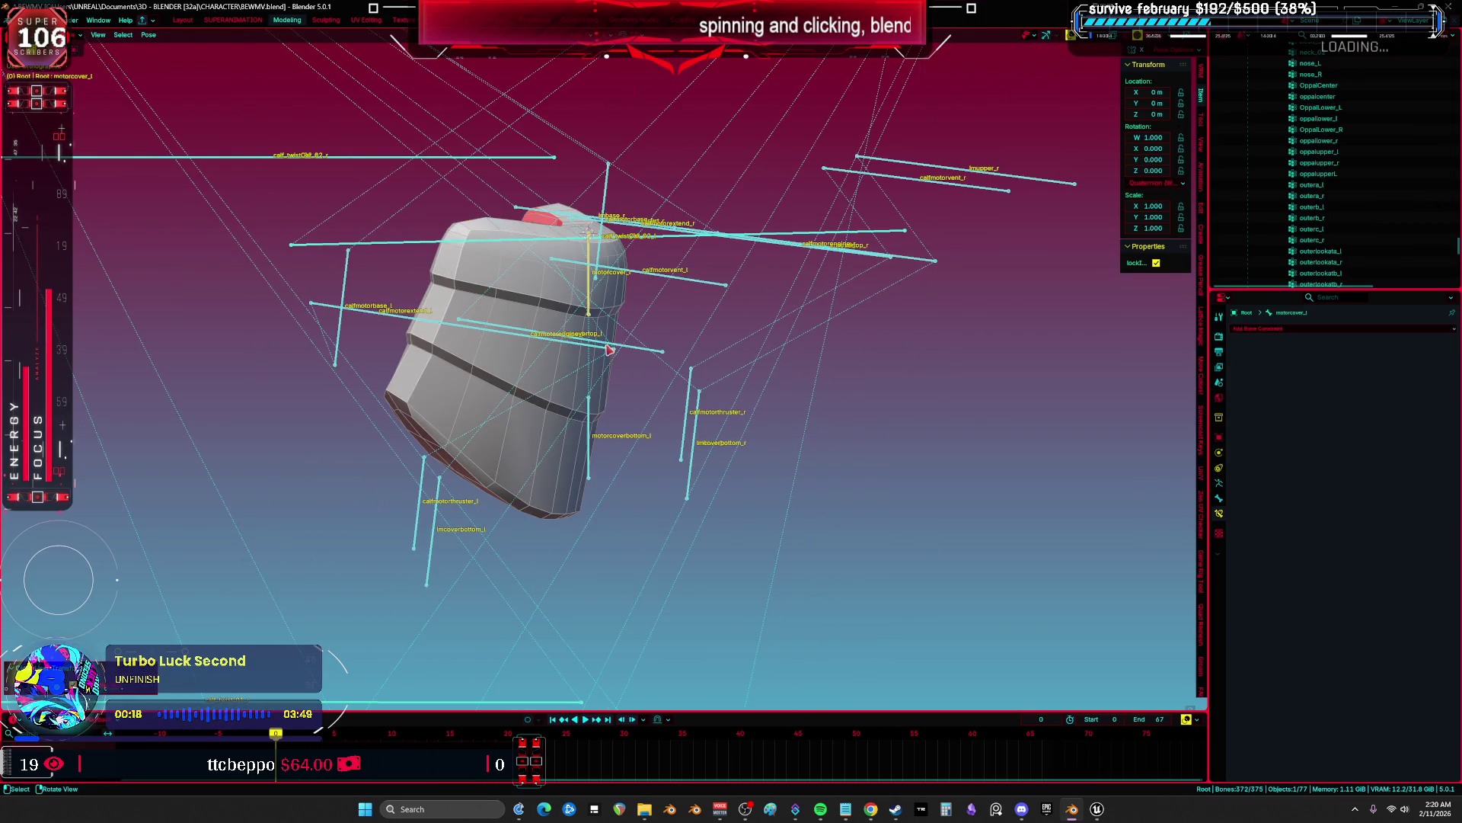
click(590, 453)
key(shift+alt+z)
Move motorcoverbottom_l along local Y to test the lower cover, then return to Object Mode.
key(g)
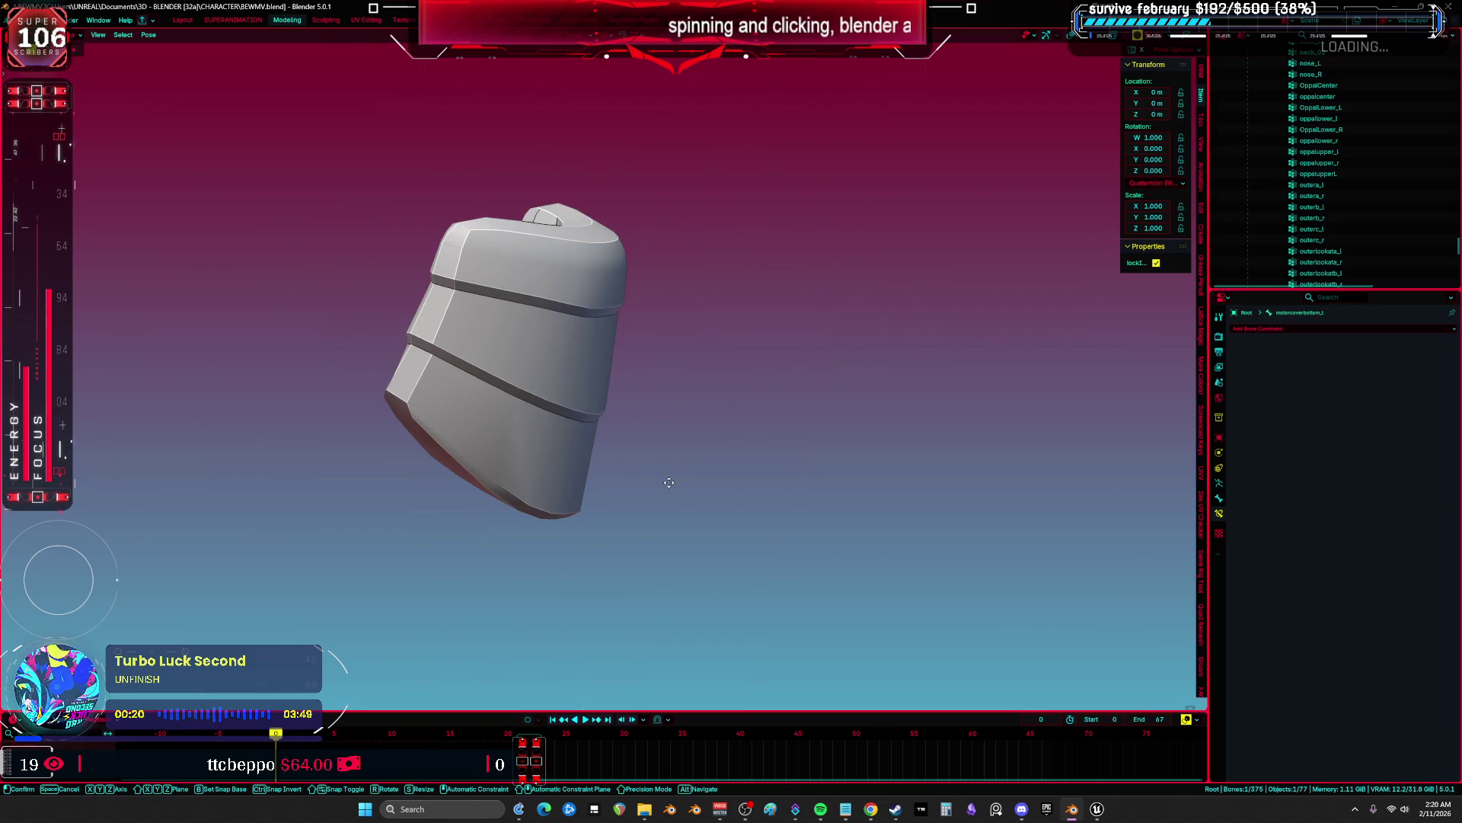
key(y)
key(y)
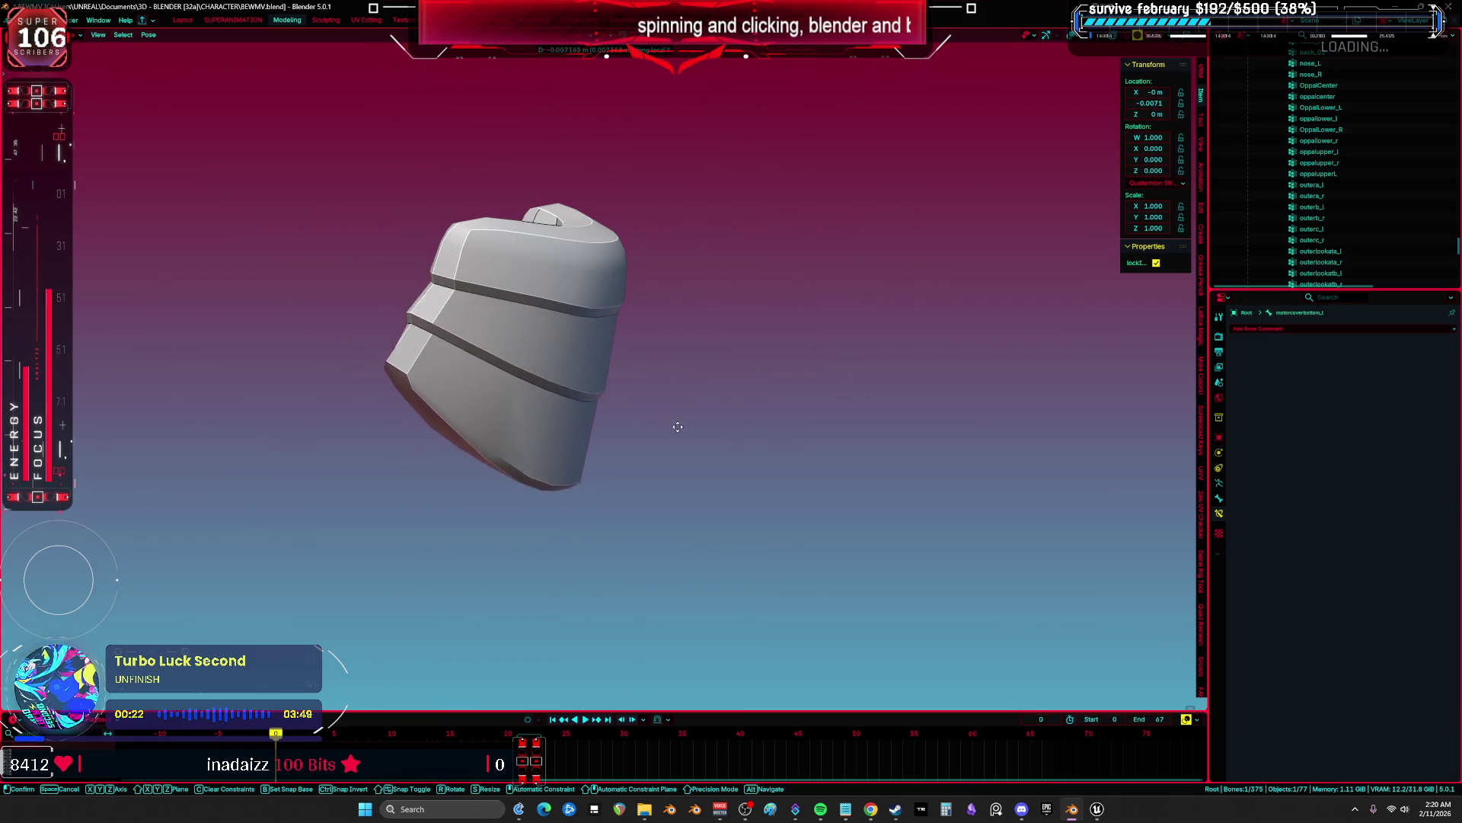
click(690, 391)
key(shift+alt+z)
middle_drag(624, 389, 627, 379)
key(ctrl+Tab)
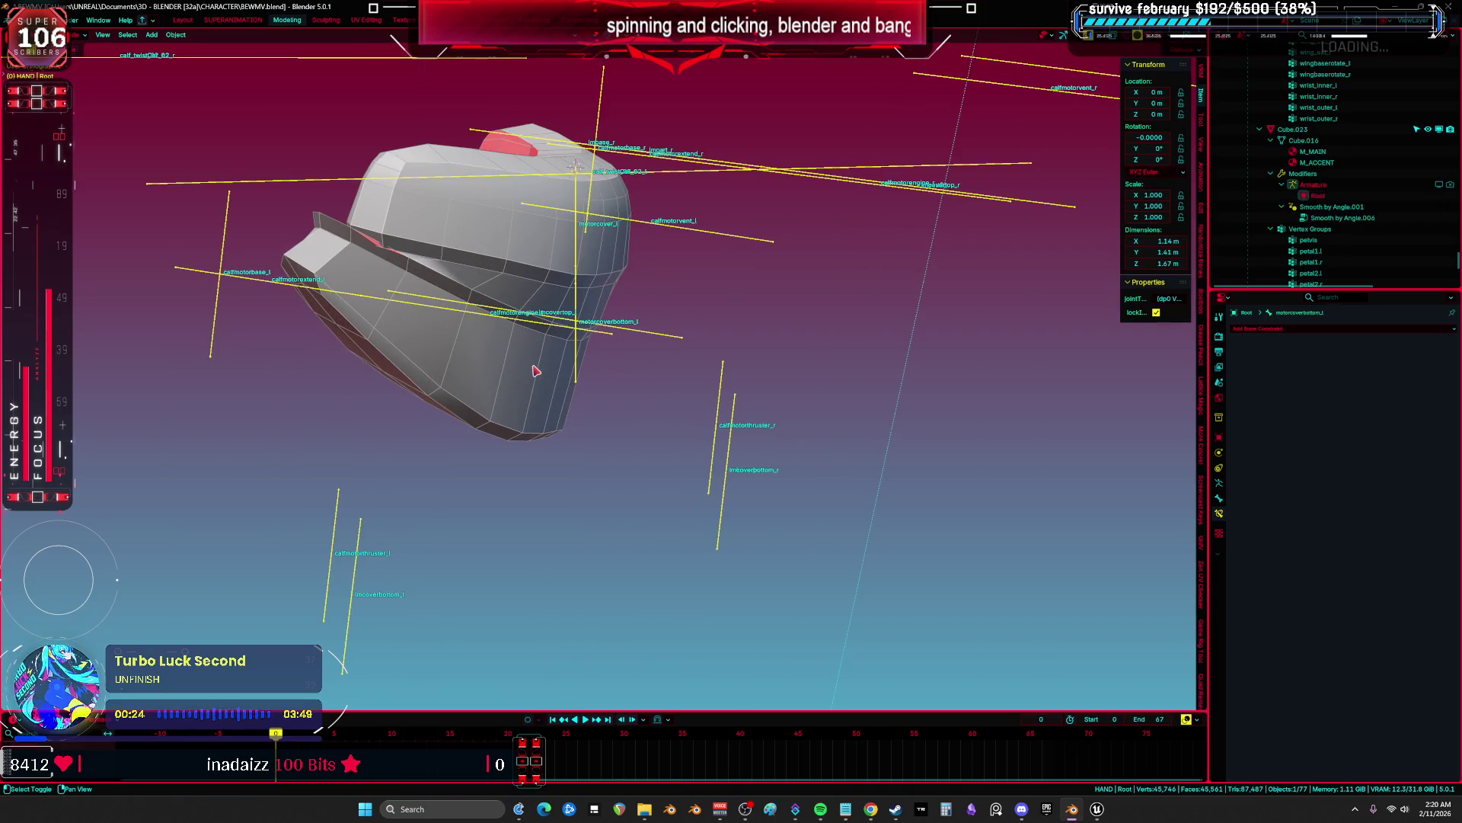
In Weight Paint, set brush weight to 0.621 and test-move motorcoverbottom_l.
key(ctrl+Tab)
scroll(614, 447, up, 3)
middle_drag(601, 364, 472, 357)
right_click(449, 356)
drag(448, 351, 444, 352)
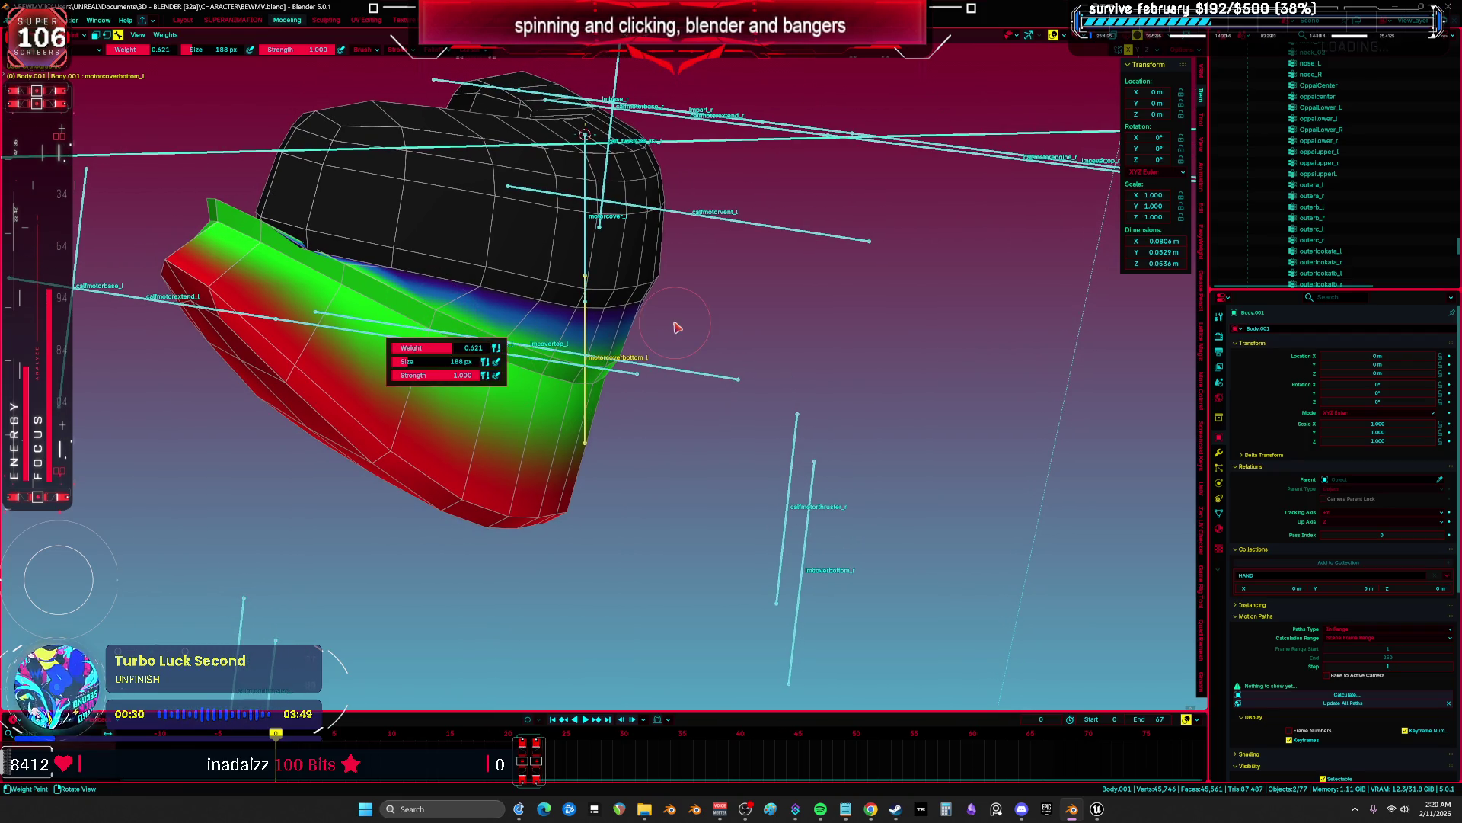
key(g)
click(581, 288)
Paint motorcover_l weight across the boot's middle band out to the right edge.
ctrl+click(583, 290)
middle_drag(583, 289, 128, 309)
mouse_move(128, 308)
mouse_down()
mouse_move(251, 427)
mouse_move(342, 457)
mouse_move(449, 464)
mouse_up()
mouse_move(450, 466)
middle_down()
mouse_move(343, 426)
mouse_move(228, 412)
middle_up()
drag(229, 412, 678, 400)
mouse_move(678, 400)
middle_down()
mouse_move(596, 448)
mouse_move(335, 302)
mouse_move(537, 375)
mouse_move(532, 399)
middle_up()
key(KP_1)
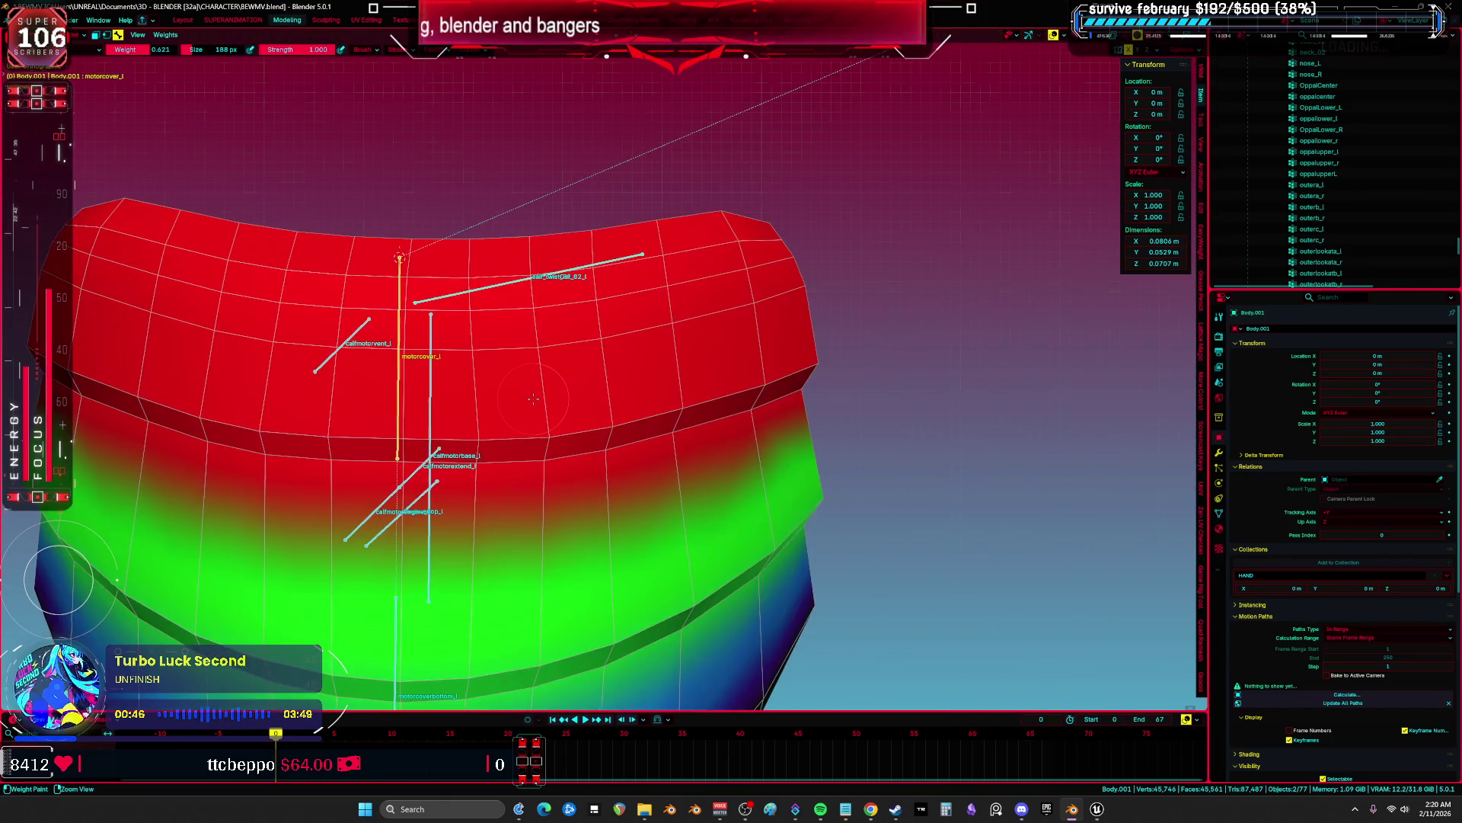
In Pose Mode, move motorcoverbottom_l along local Y to test the boot deformation.
scroll(477, 413, up, 3)
scroll(477, 413, down, 3)
key(ctrl+Tab)
click(389, 406)
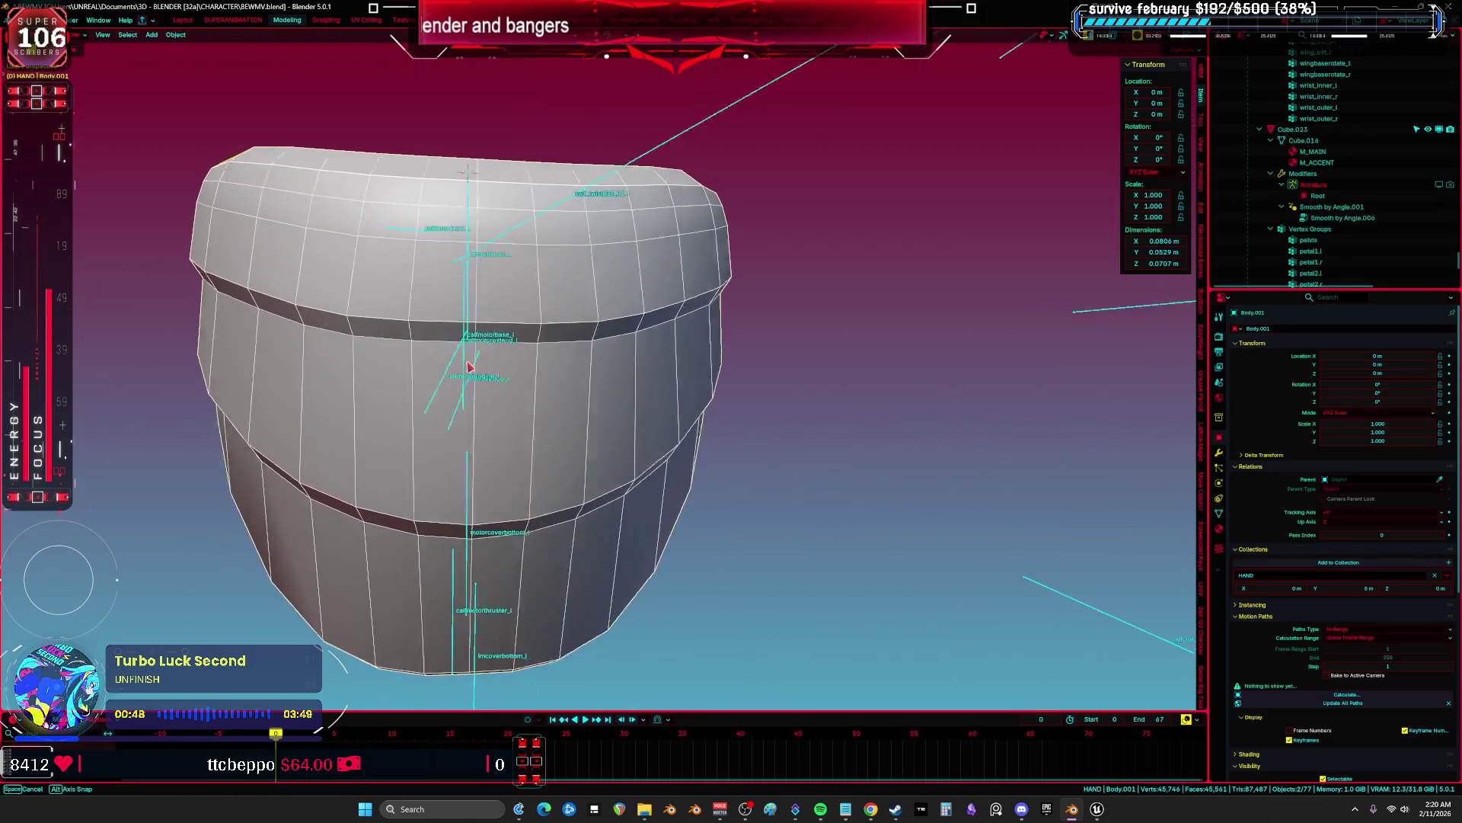
click(484, 373)
middle_drag(485, 373, 523, 407)
key(ctrl+Tab)
click(552, 532)
key(g)
key(y)
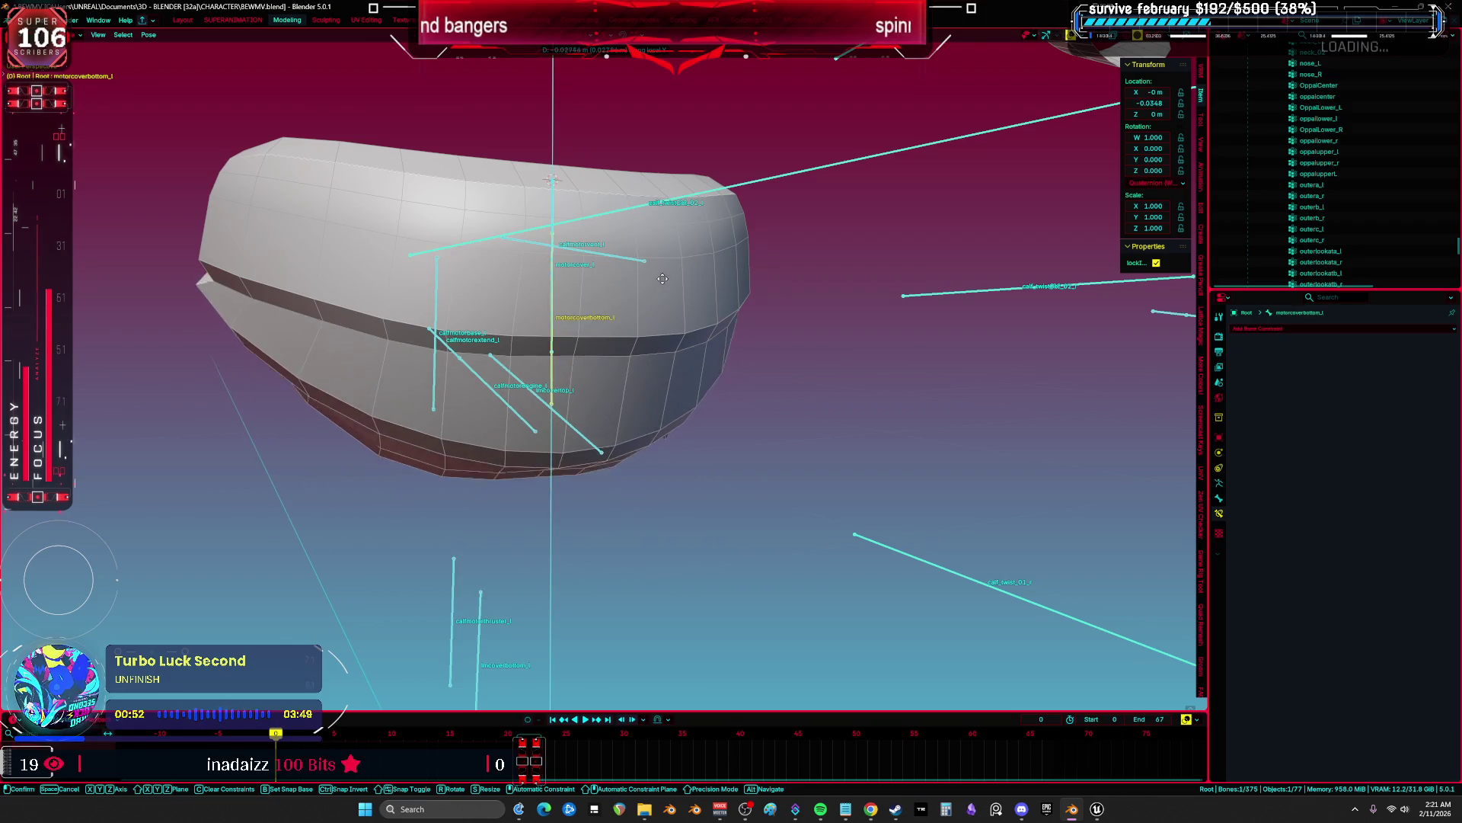
click(710, 348)
Return Body.001 to Weight Paint and move motorcoverbottom_l down to test weights.
mouse_move(710, 348)
middle_down()
mouse_move(843, 352)
mouse_move(739, 459)
middle_up()
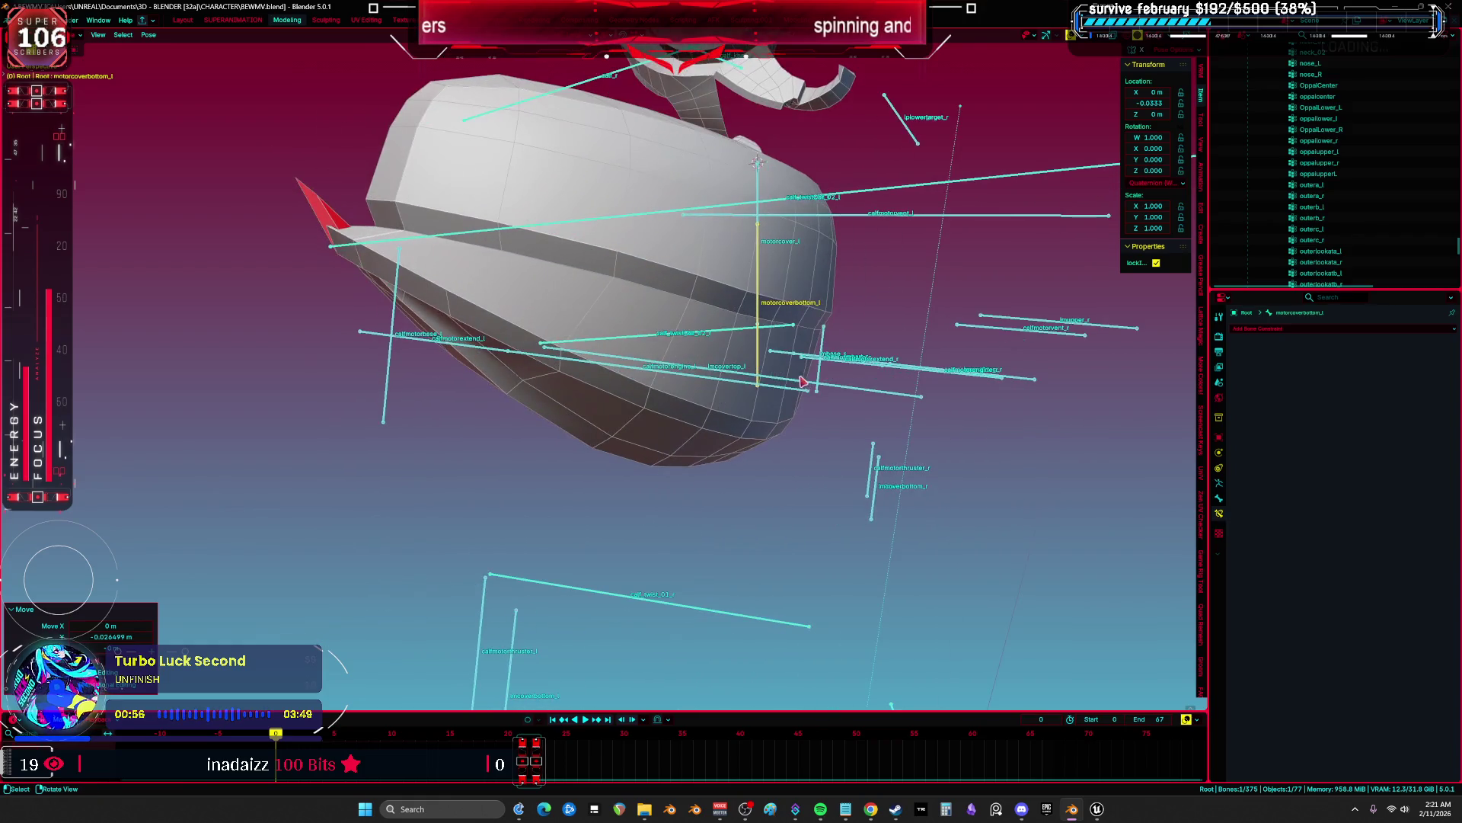
key(ctrl+Tab)
click(739, 459)
key(ctrl+Tab)
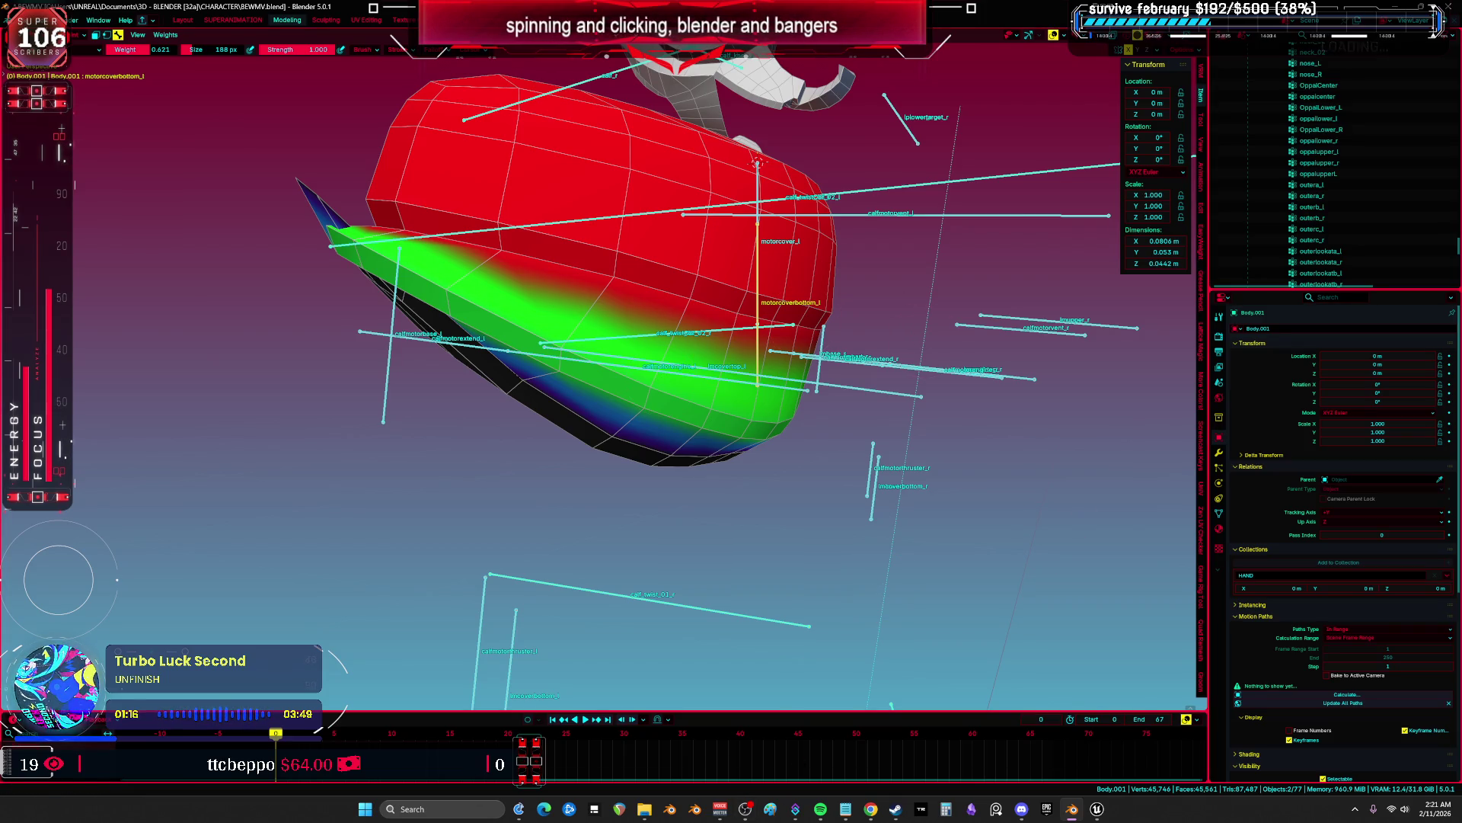
key(alt+Tab)
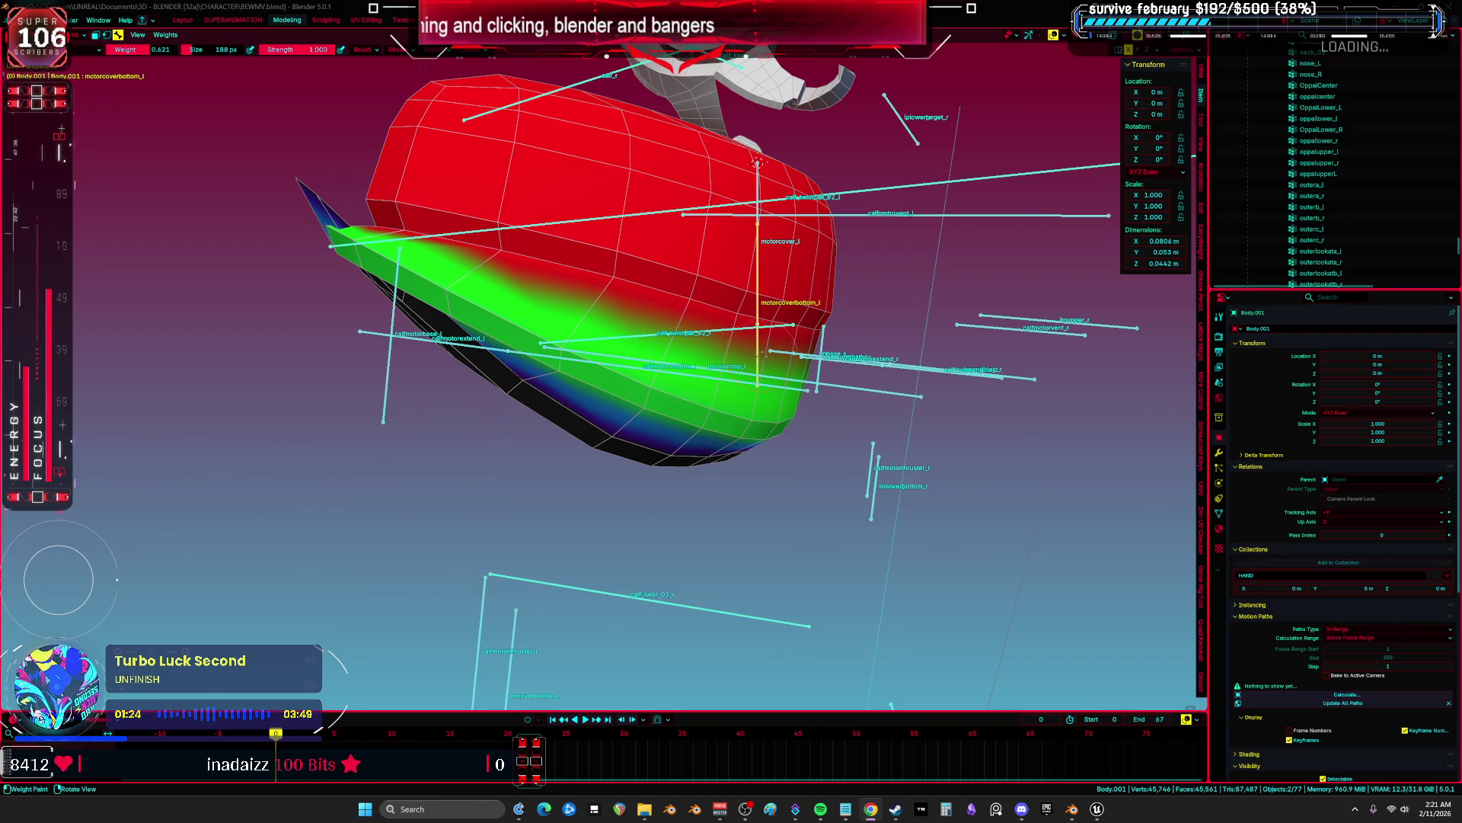
key(g)
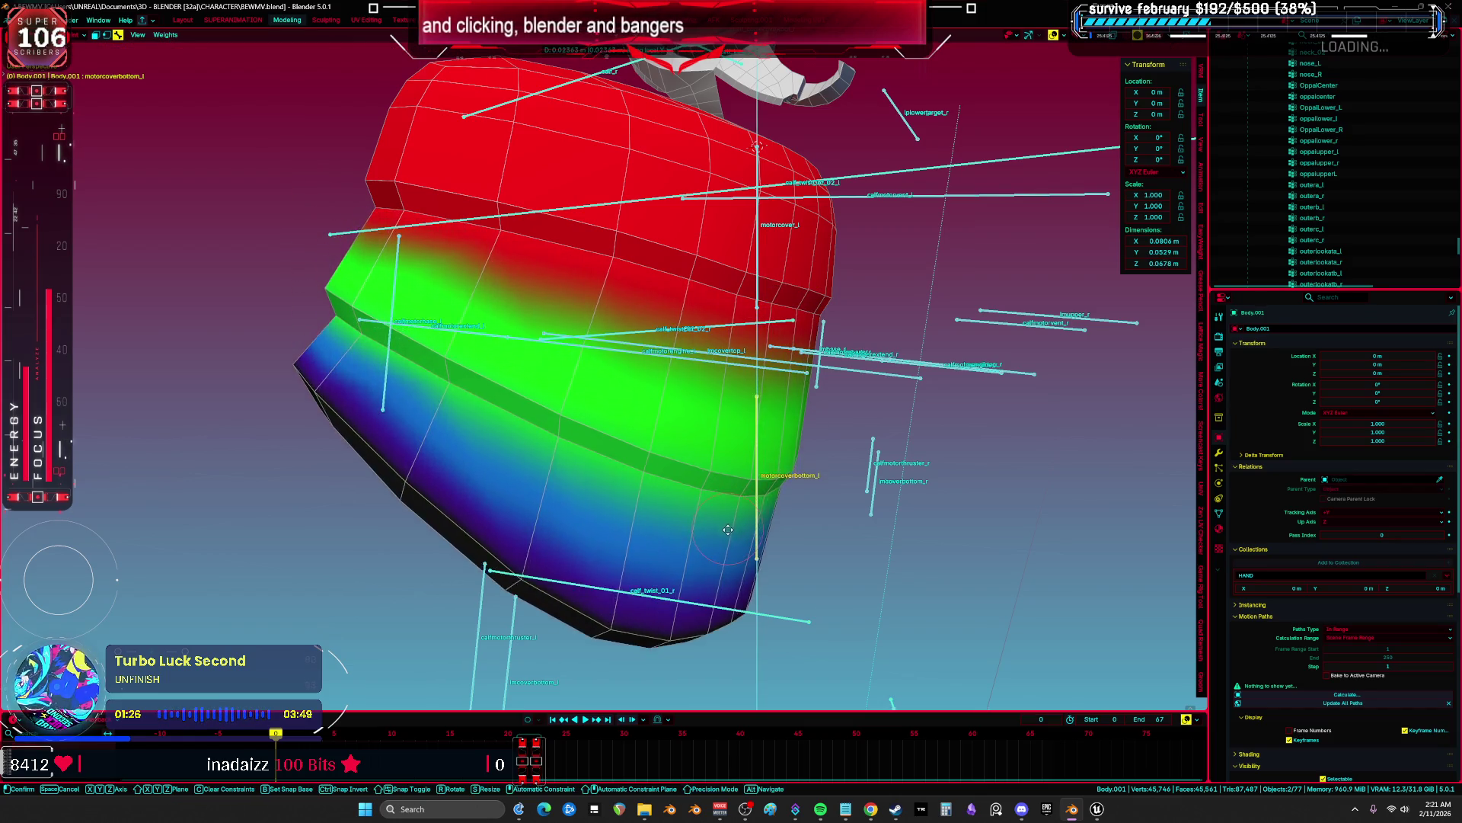
click(739, 582)
Raise brush weight to 0.747 and paint along the lower band.
right_click(525, 440)
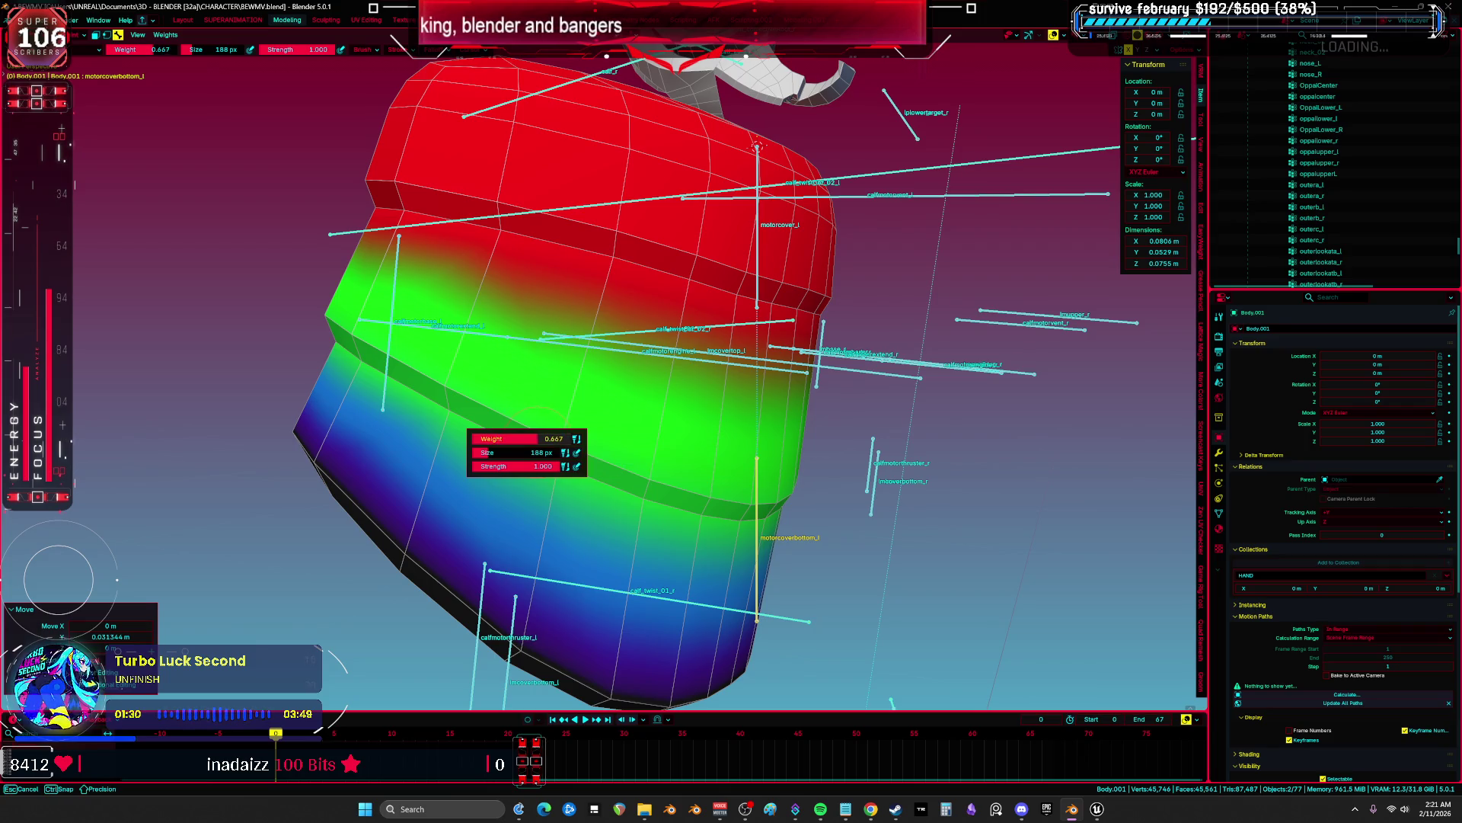
drag(533, 439, 536, 438)
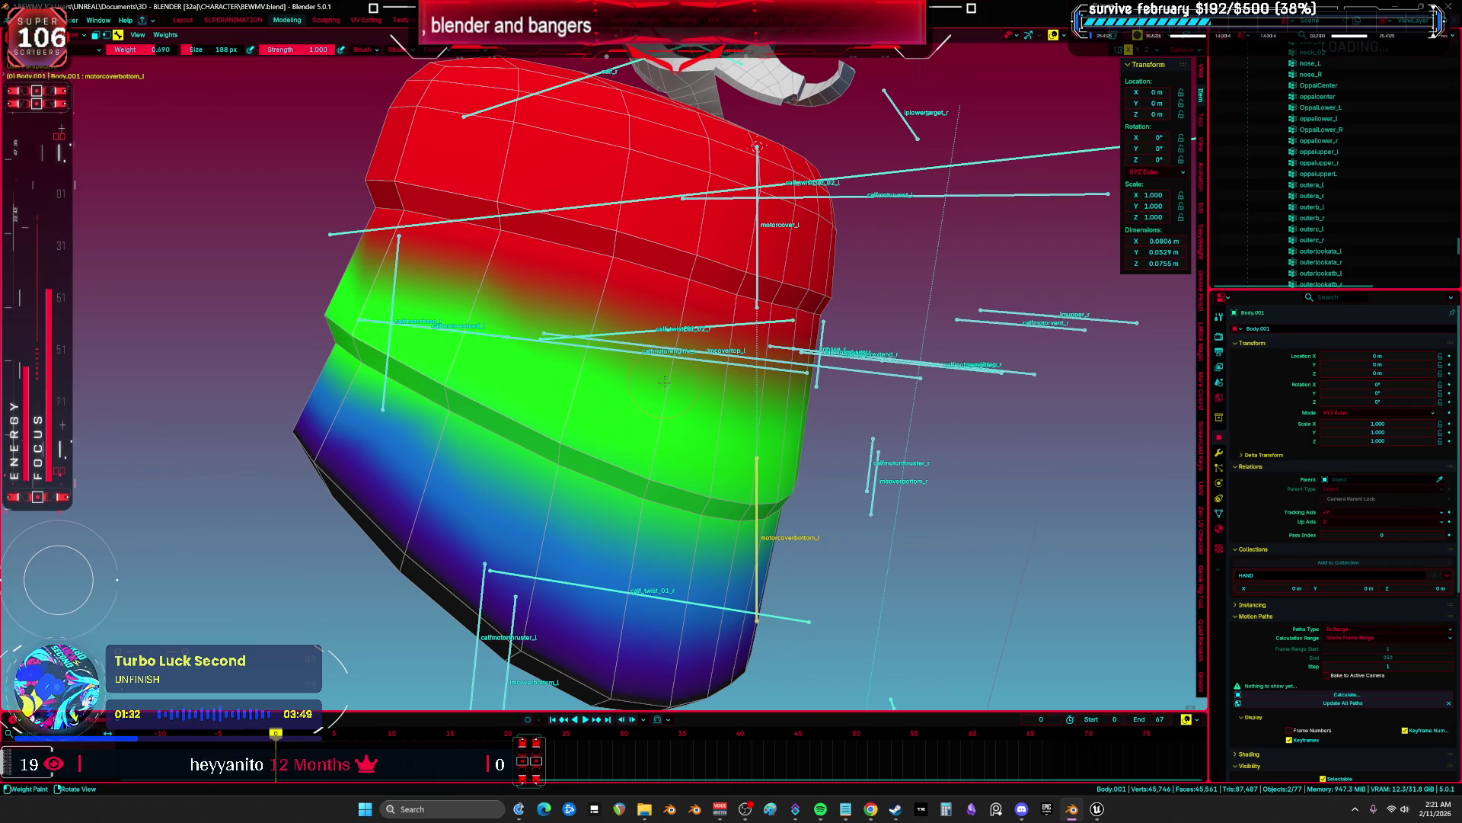
right_click(609, 426)
drag(613, 426, 634, 423)
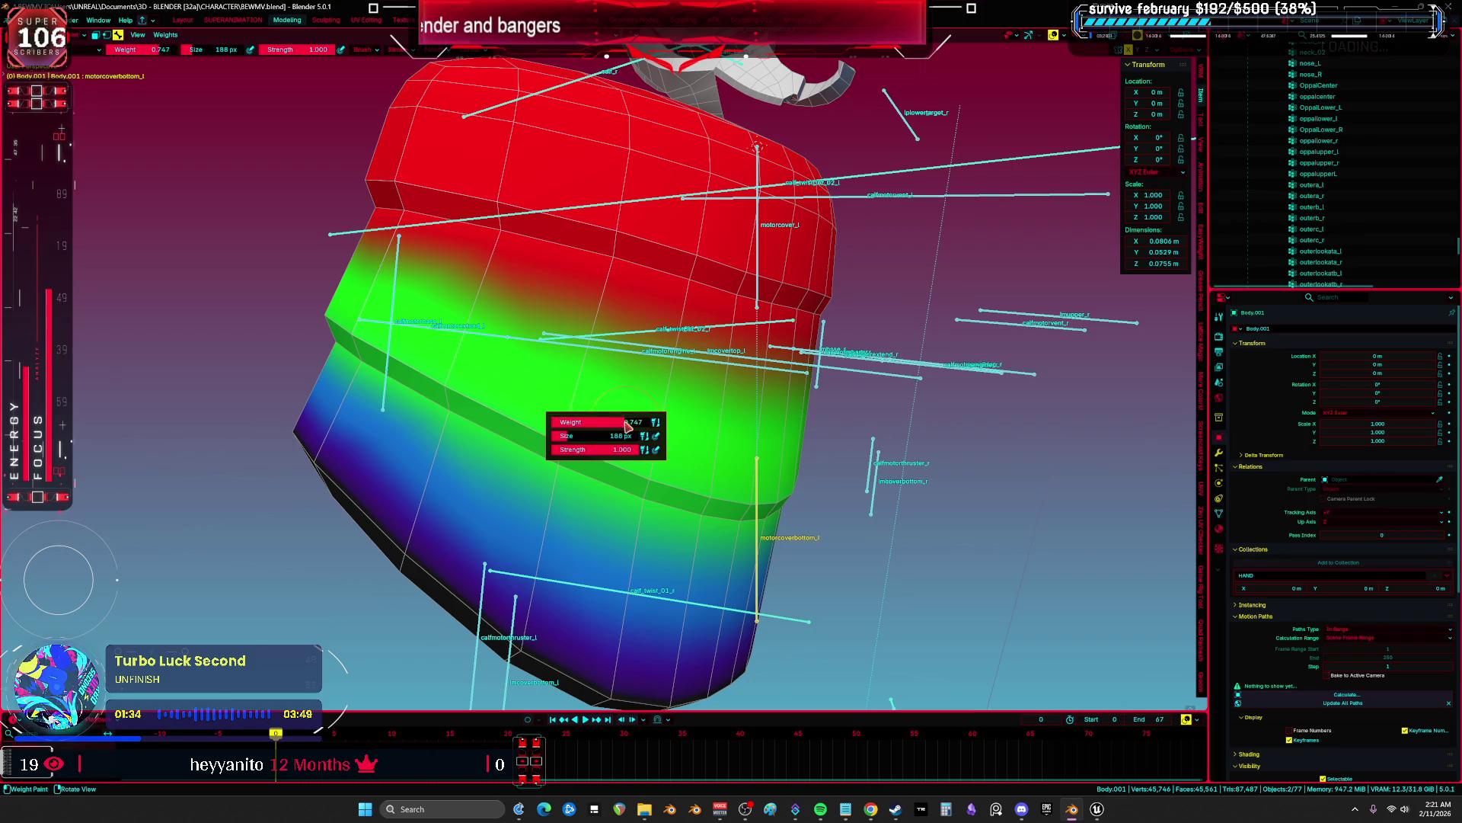
mouse_move(347, 320)
mouse_down()
mouse_move(358, 358)
mouse_move(412, 396)
mouse_move(521, 434)
mouse_up()
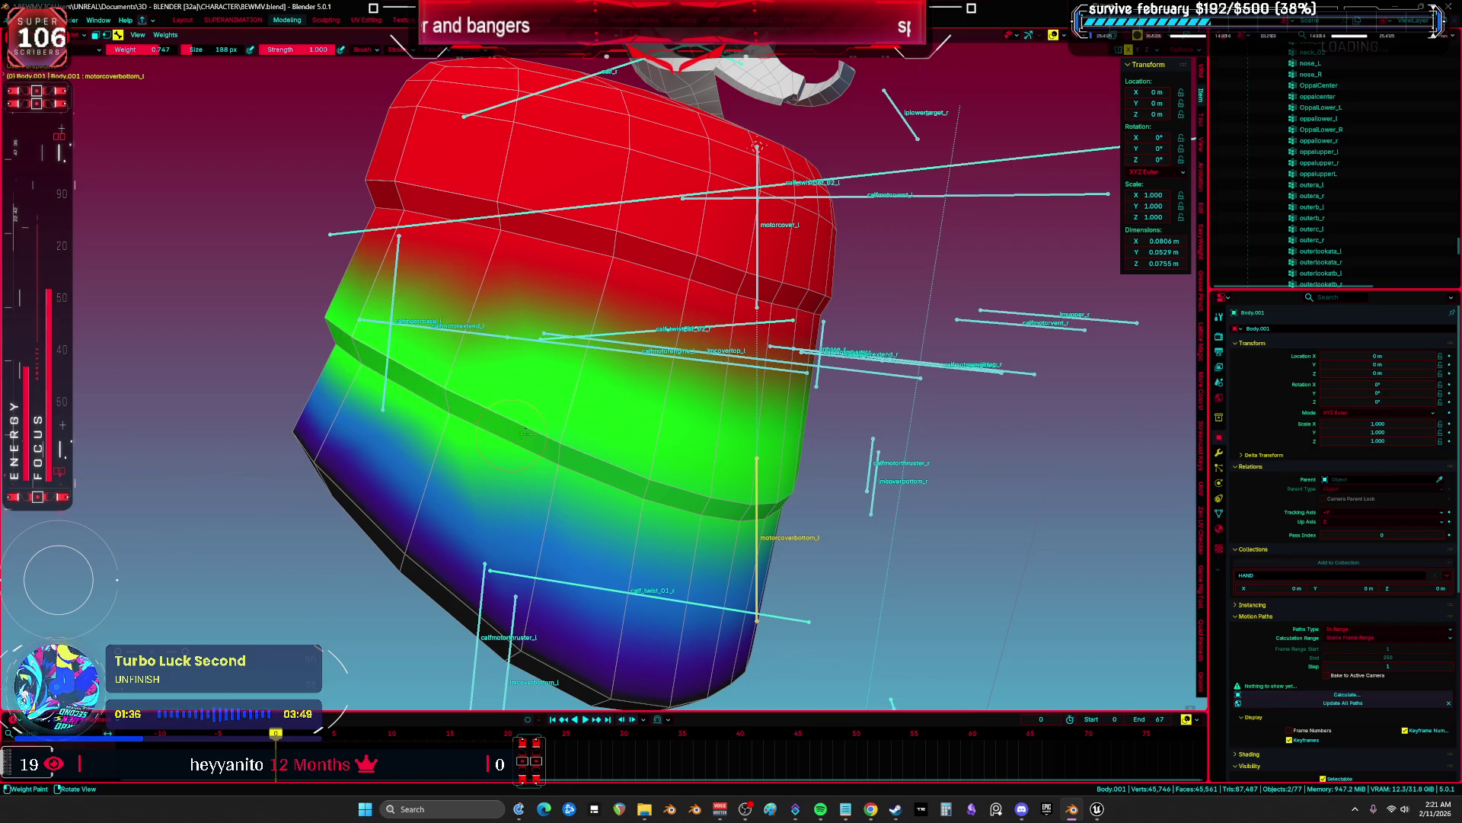
middle_drag(716, 443, 766, 495)
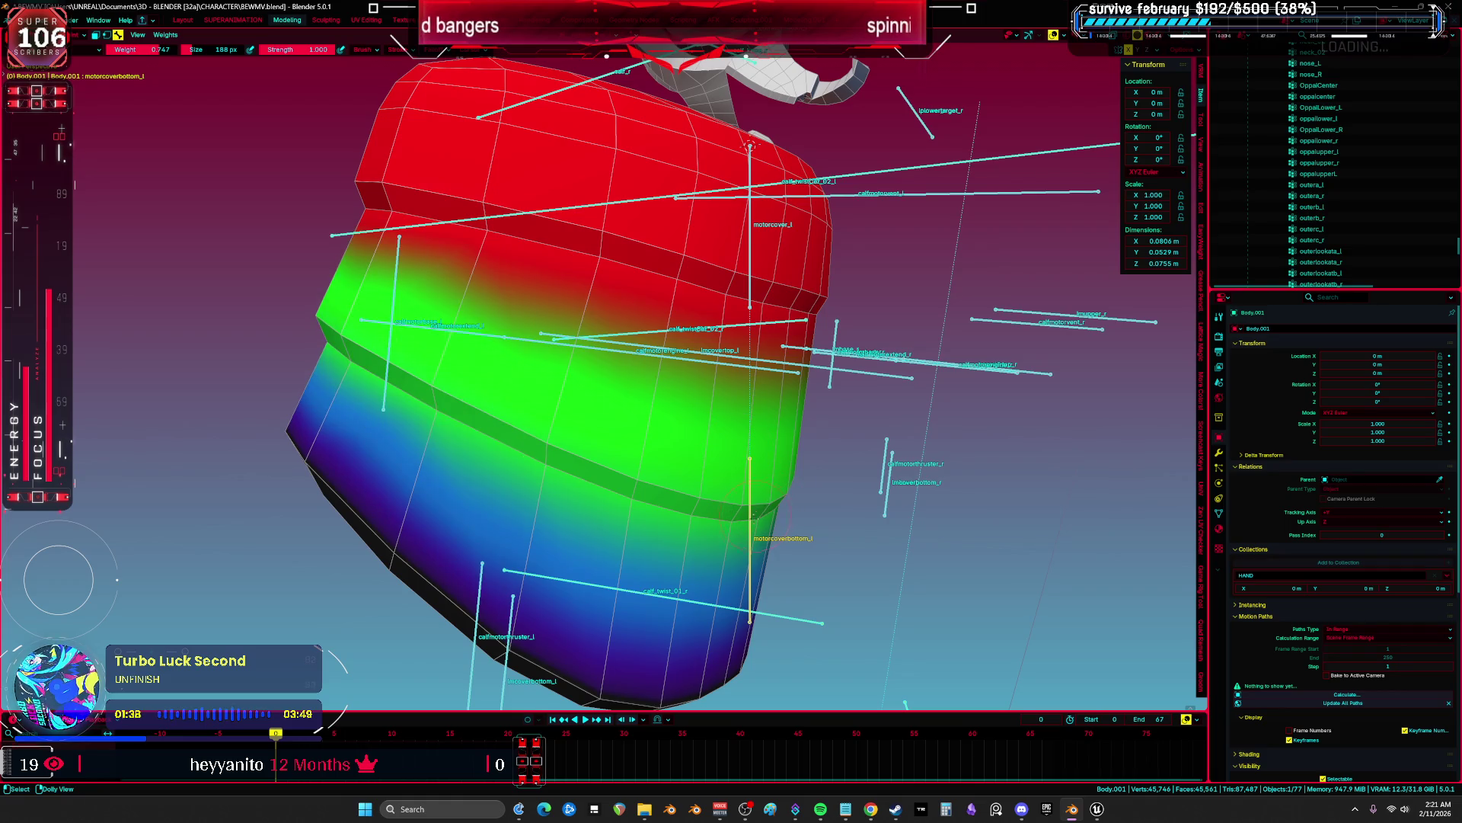
ctrl+click(750, 518)
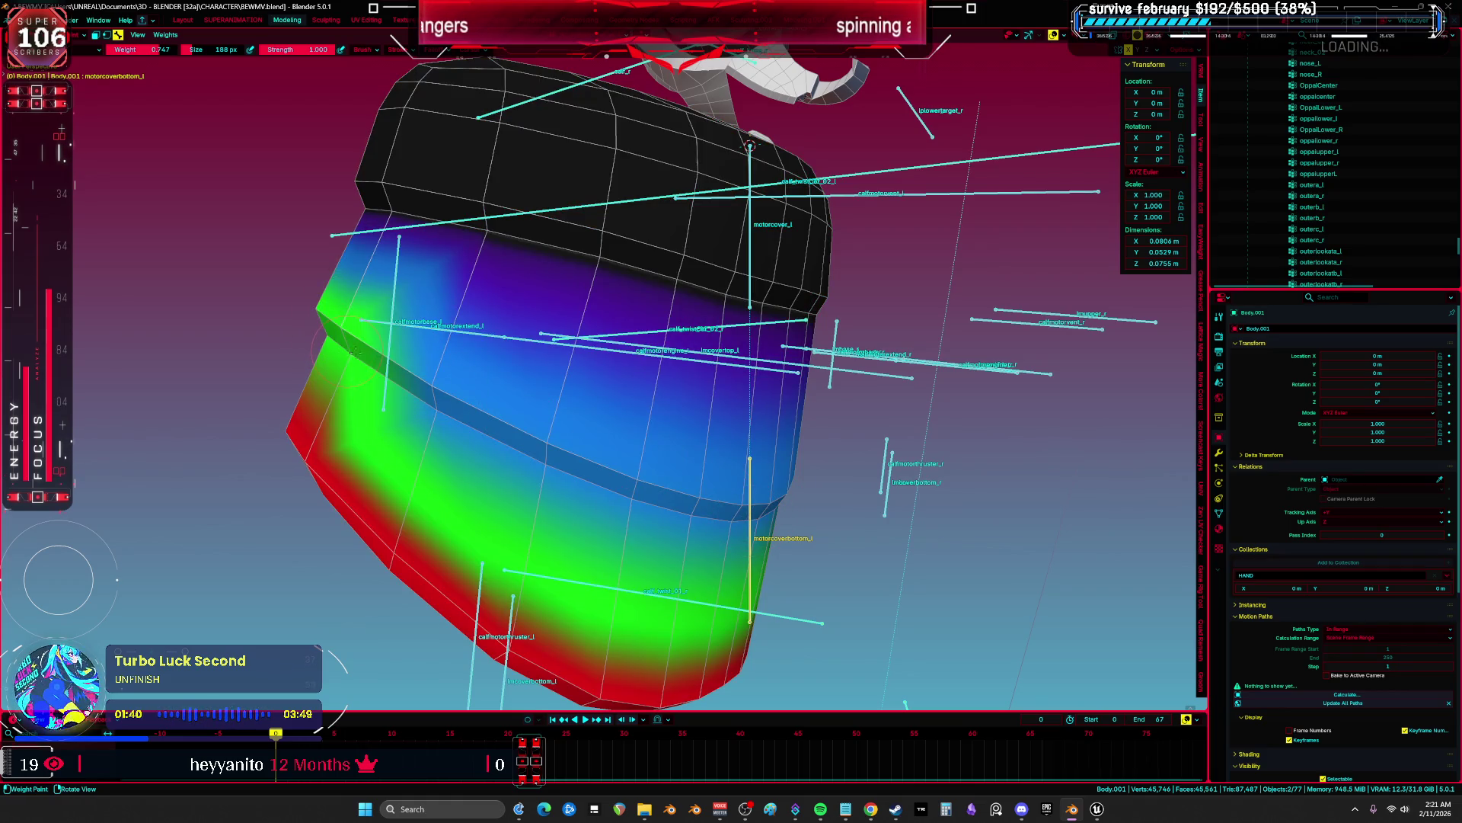
Paint with weights 0.621 and 0.552 across the mesh, strengthening the blue band.
right_click(446, 377)
mouse_move(448, 379)
mouse_down()
mouse_move(436, 378)
mouse_move(473, 375)
mouse_up()
click(376, 361)
right_click(480, 374)
mouse_move(344, 344)
mouse_down()
mouse_move(488, 427)
mouse_move(670, 472)
mouse_up()
middle_drag(670, 472, 345, 387)
drag(344, 387, 598, 385)
mouse_move(598, 385)
middle_down()
mouse_move(569, 391)
mouse_move(769, 356)
mouse_move(838, 472)
middle_up()
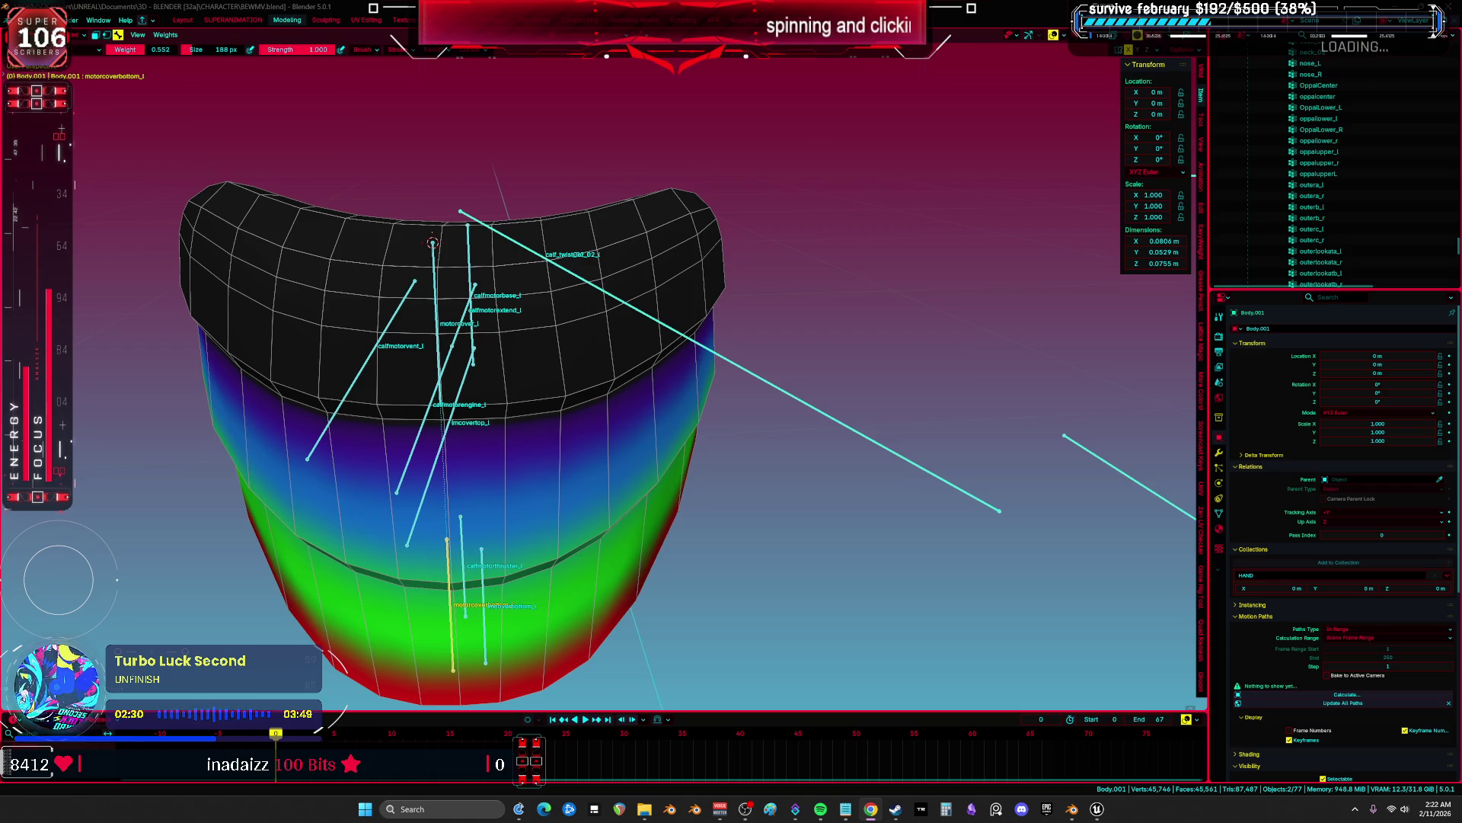
middle_drag(838, 464, 838, 512)
Move a bone along Y, then rotate motorcover_l 16.2° around Z.
key(g)
key(y)
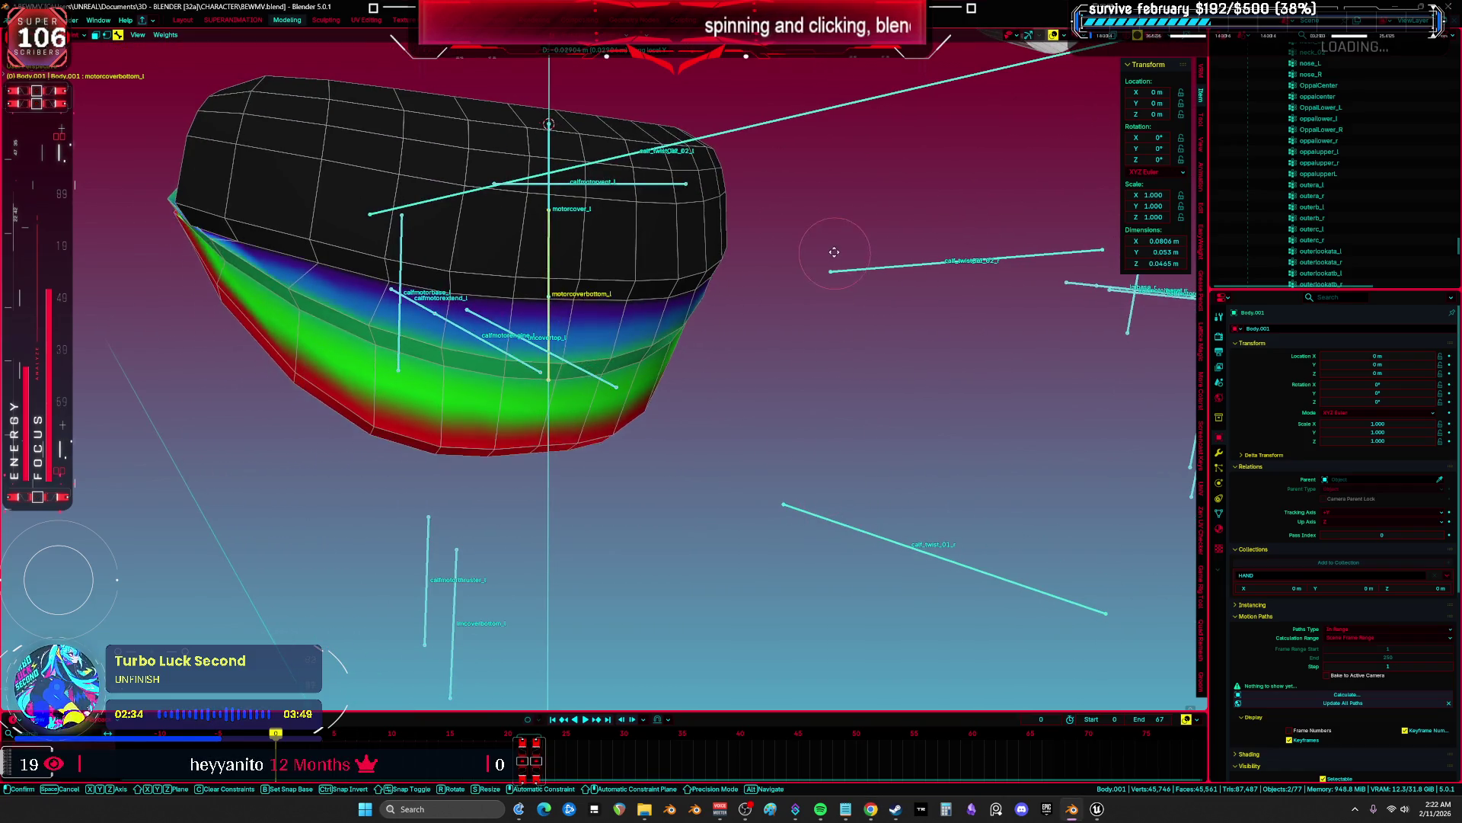
key(Return)
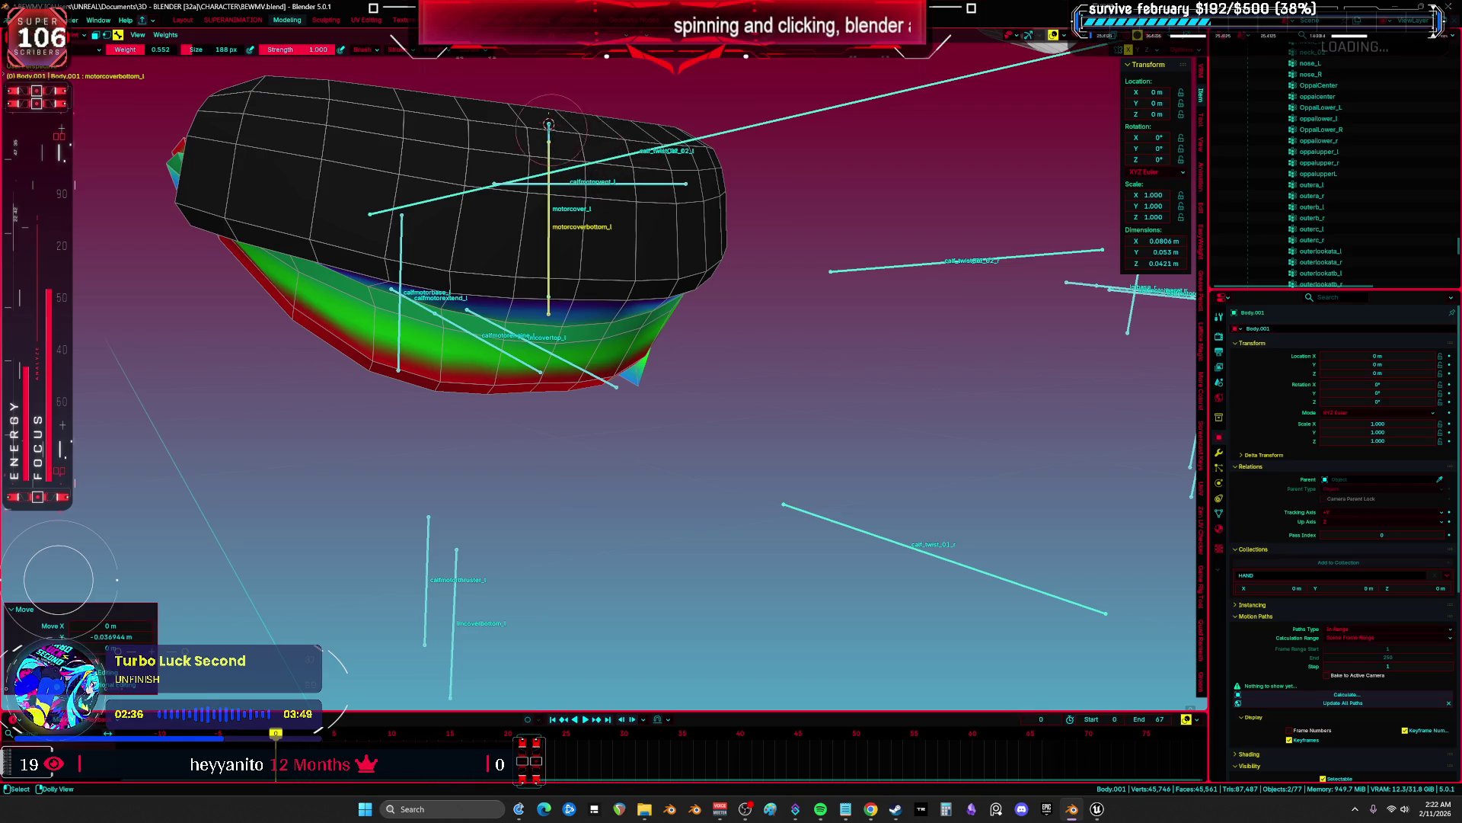
ctrl+click(549, 125)
middle_drag(868, 244, 923, 332)
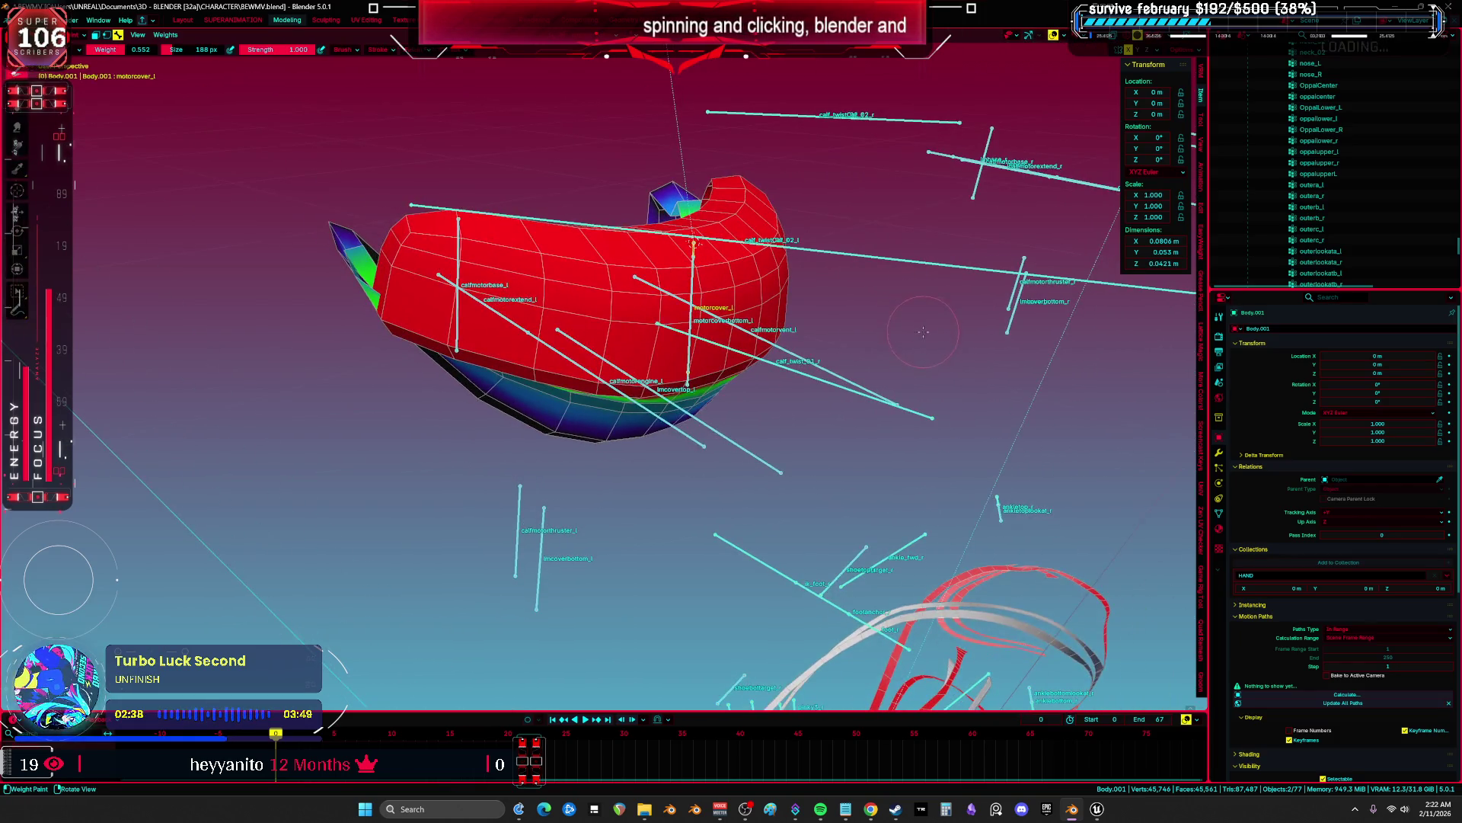
middle_drag(893, 247, 900, 320)
key(r)
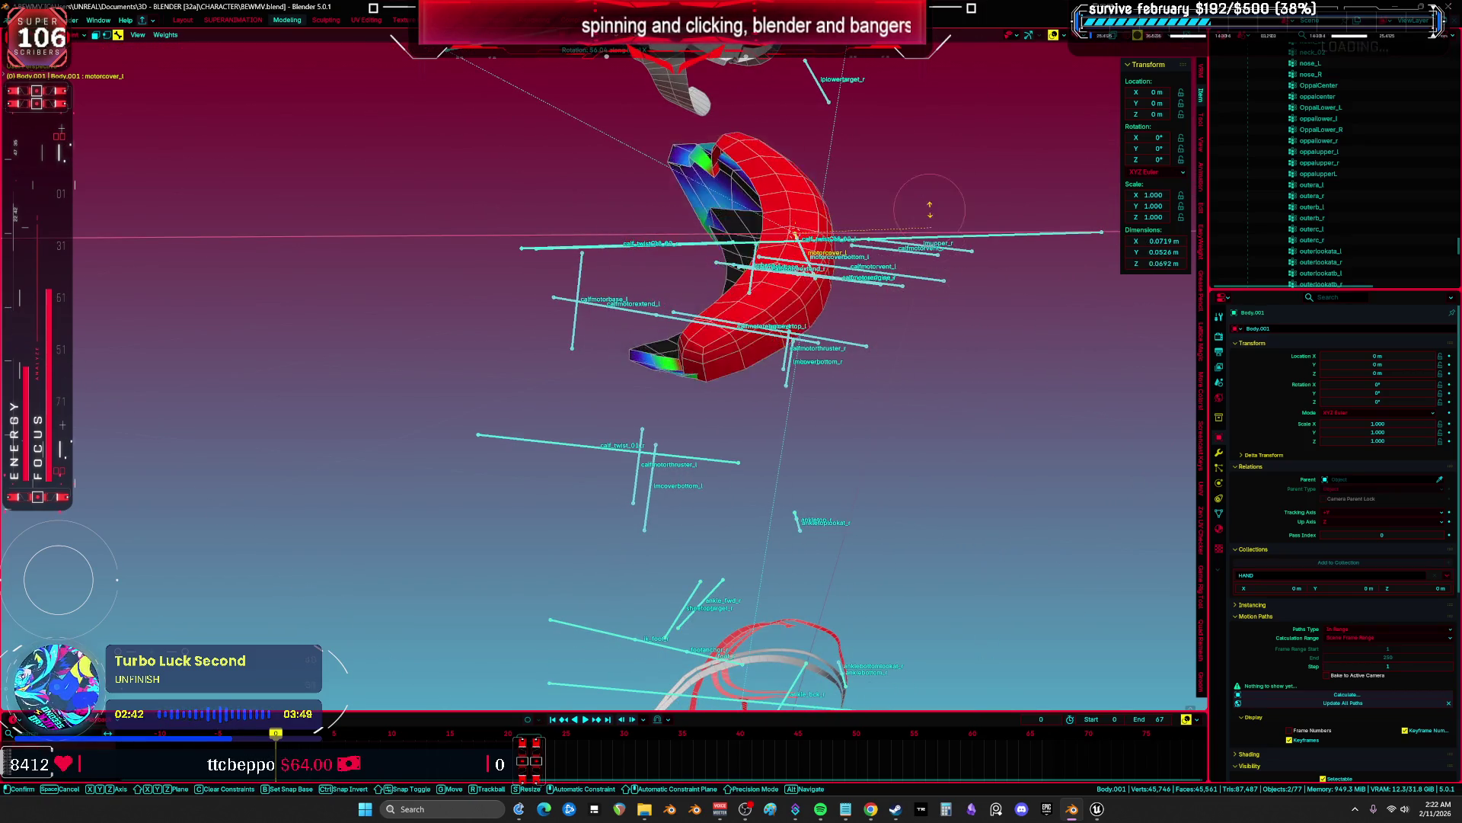
key(z)
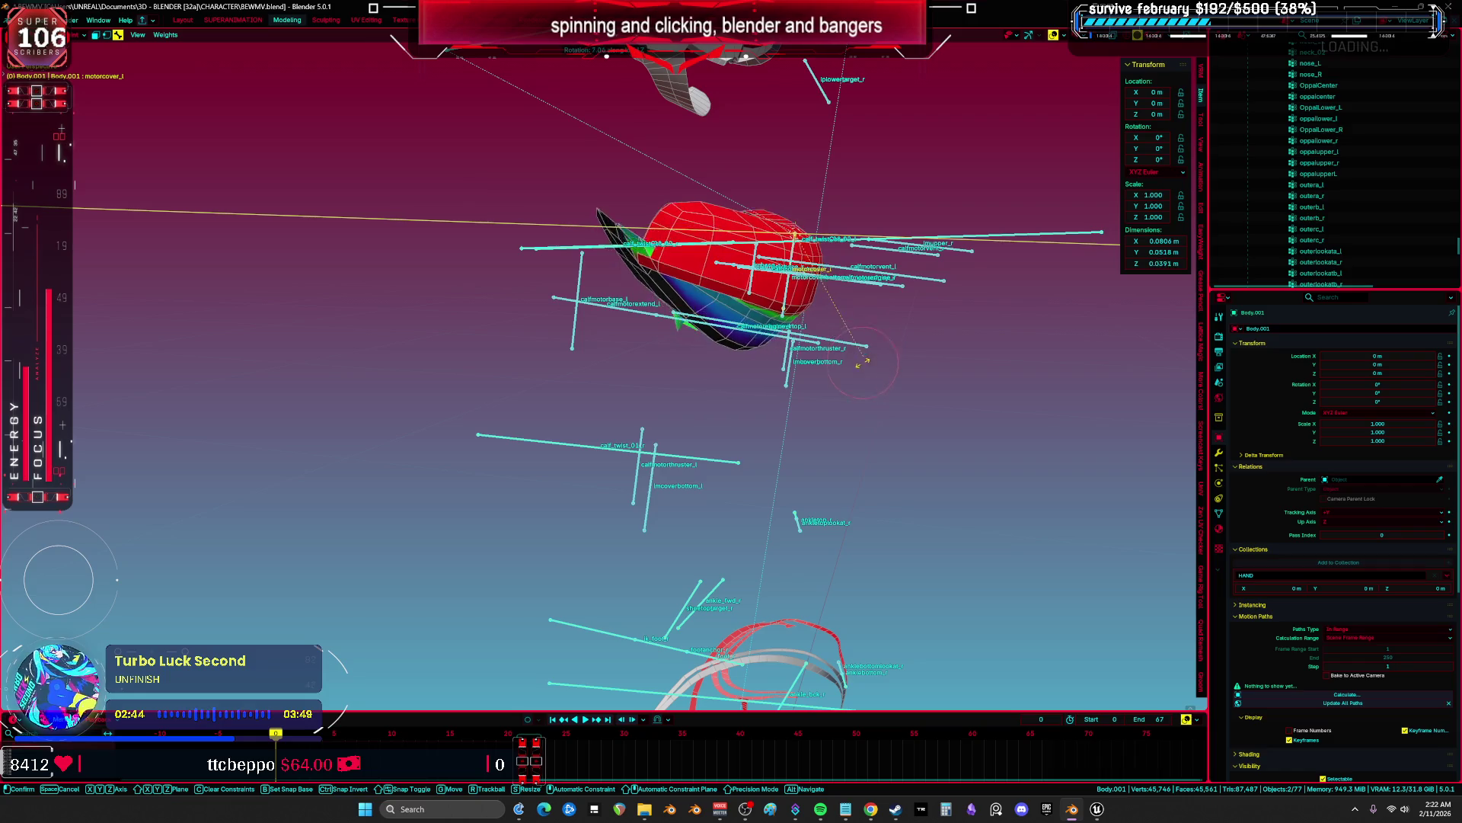
click(856, 417)
Hide overlays, return to Object Mode, and put the Root armature in Pose Mode.
key(shift+alt+z)
key(shift+alt+z)
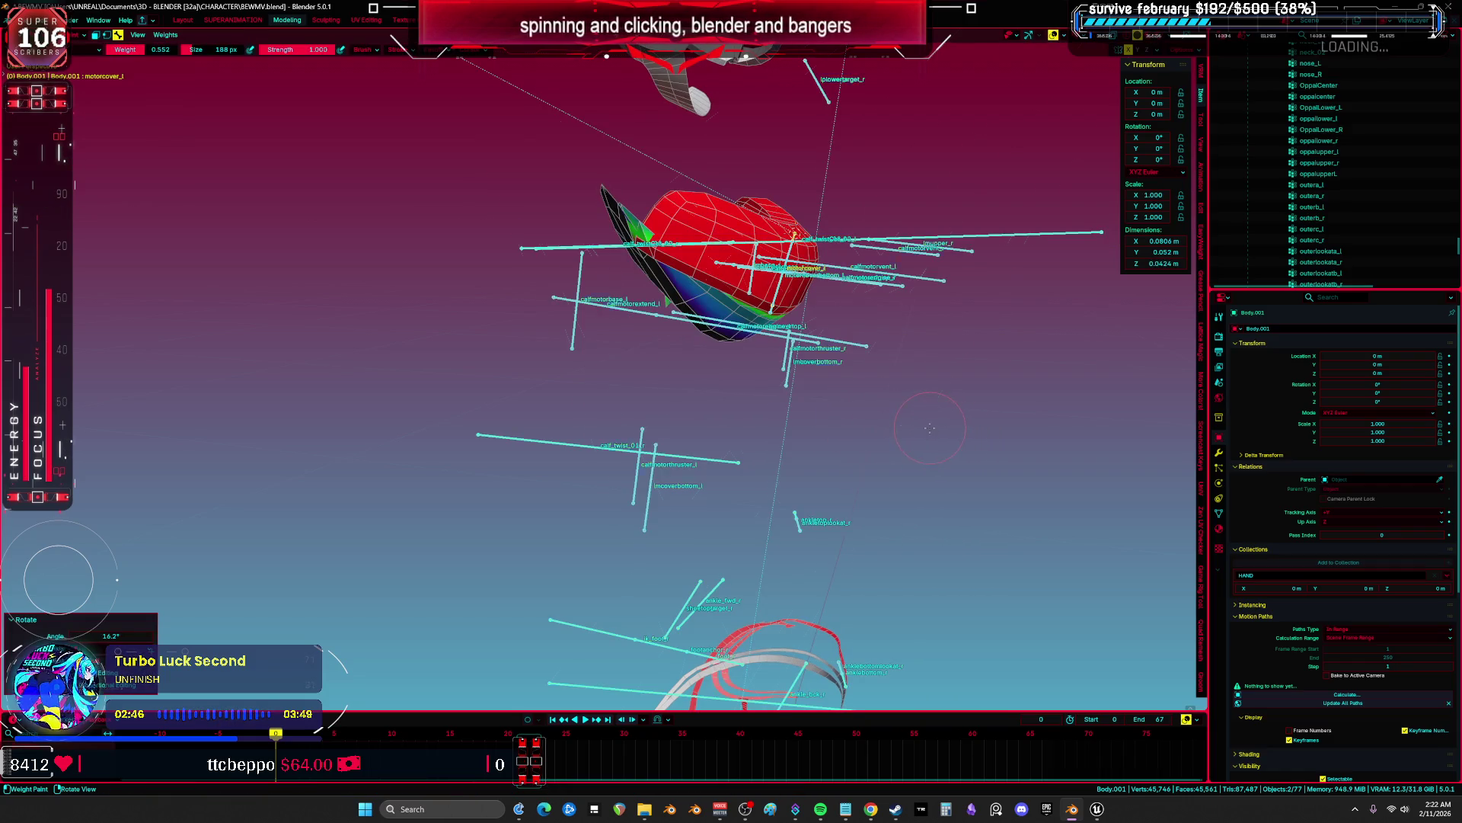
key(ctrl+Tab)
click(838, 364)
click(807, 349)
key(ctrl+Tab)
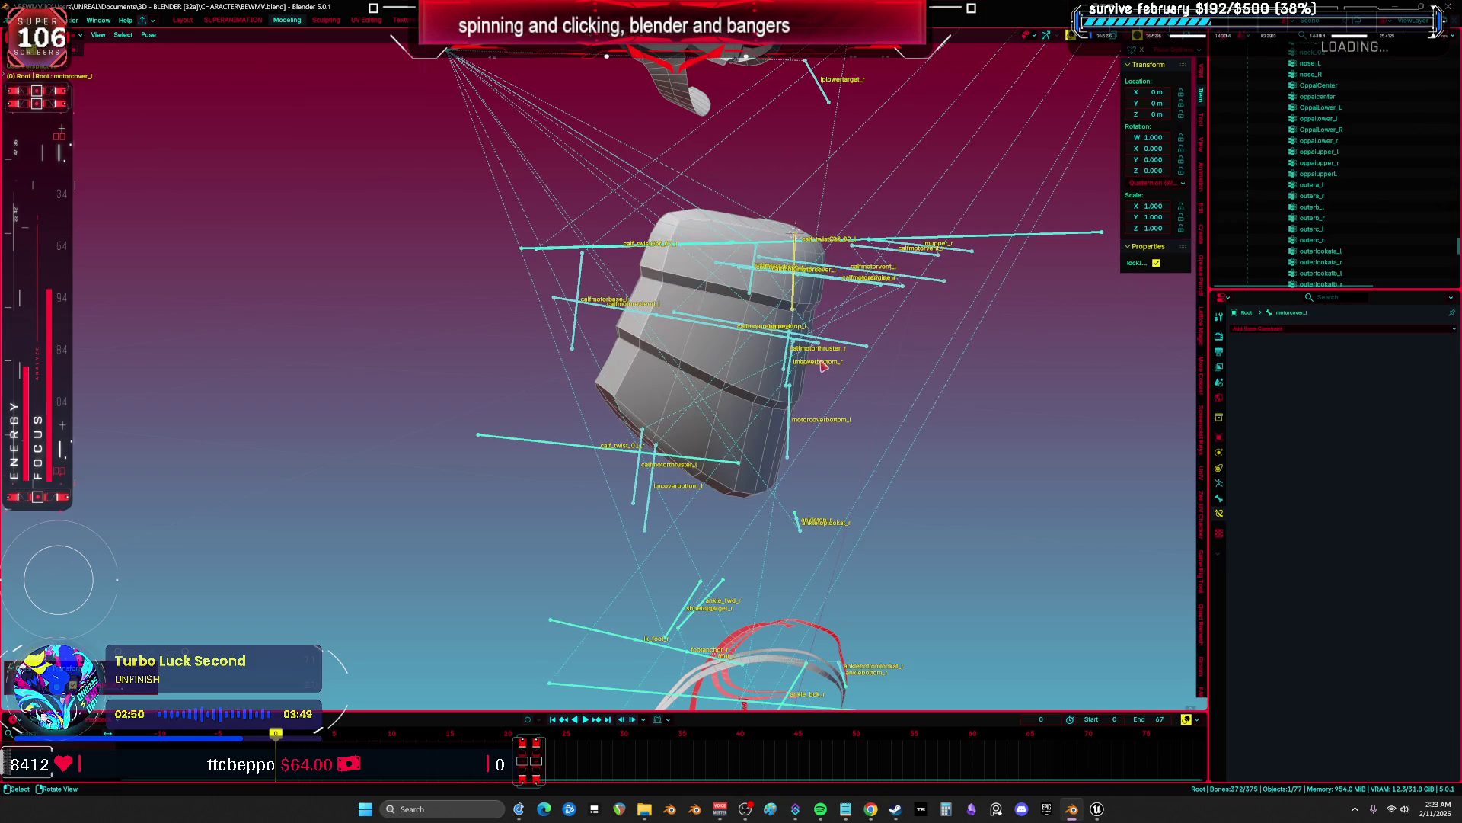
Back in Pose Mode, nudge motorcoverbottom_l slightly along its local Y axis.
key(KP_Divide)
key(KP_Decimal)
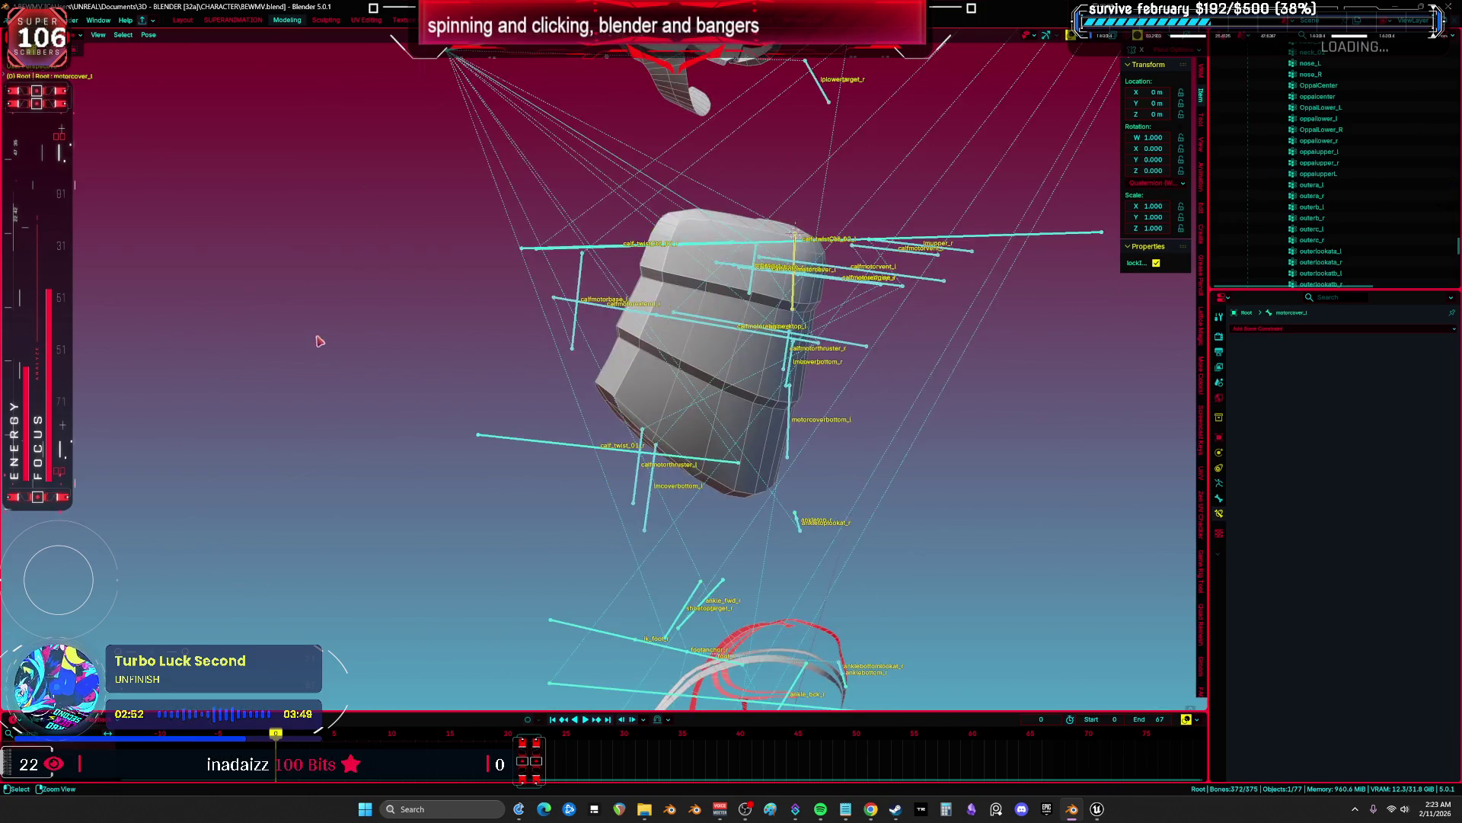
key(ctrl+Tab)
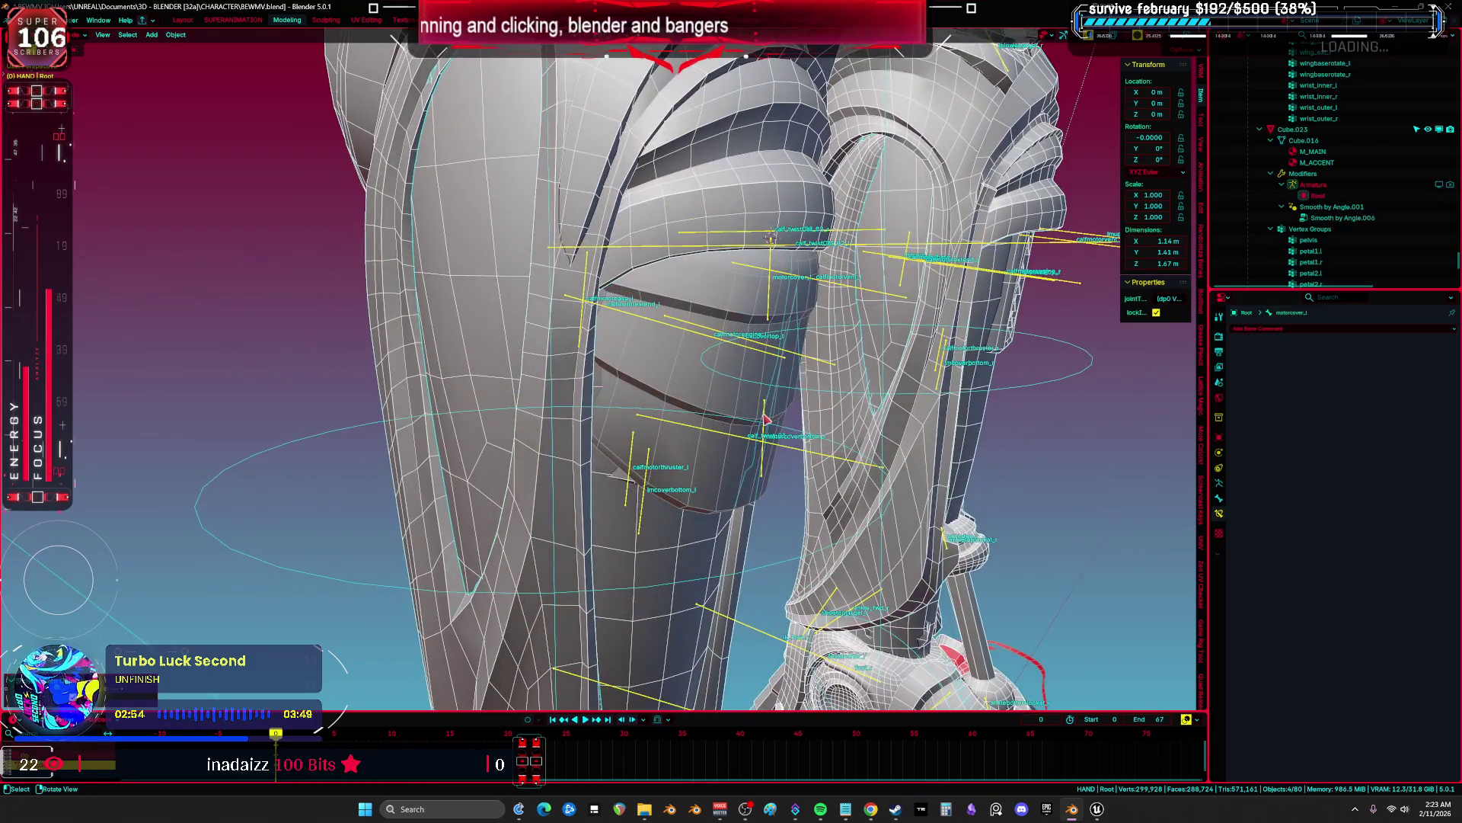
key(ctrl+Tab)
key(g)
key(y)
key(y)
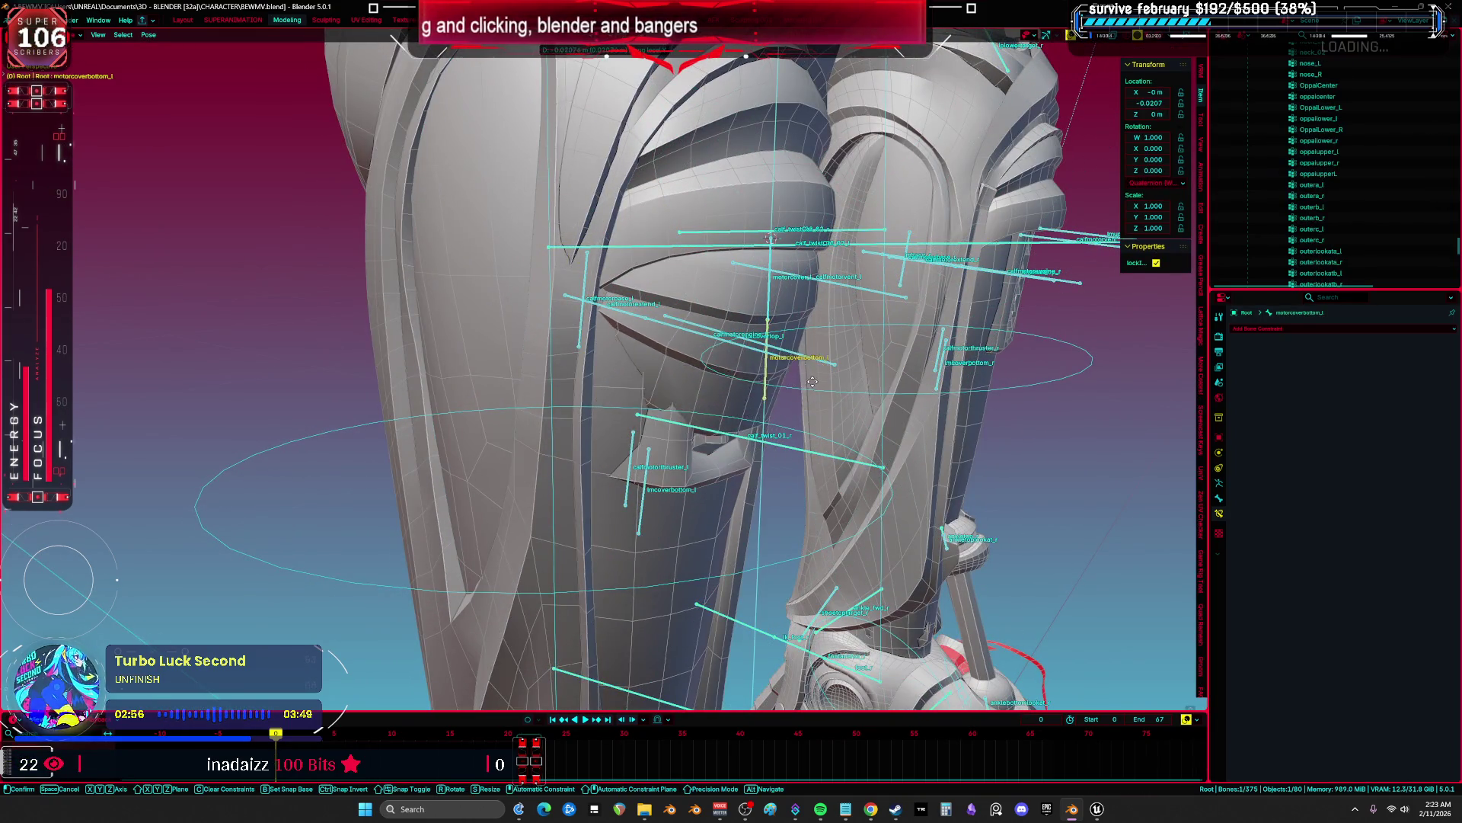
click(773, 295)
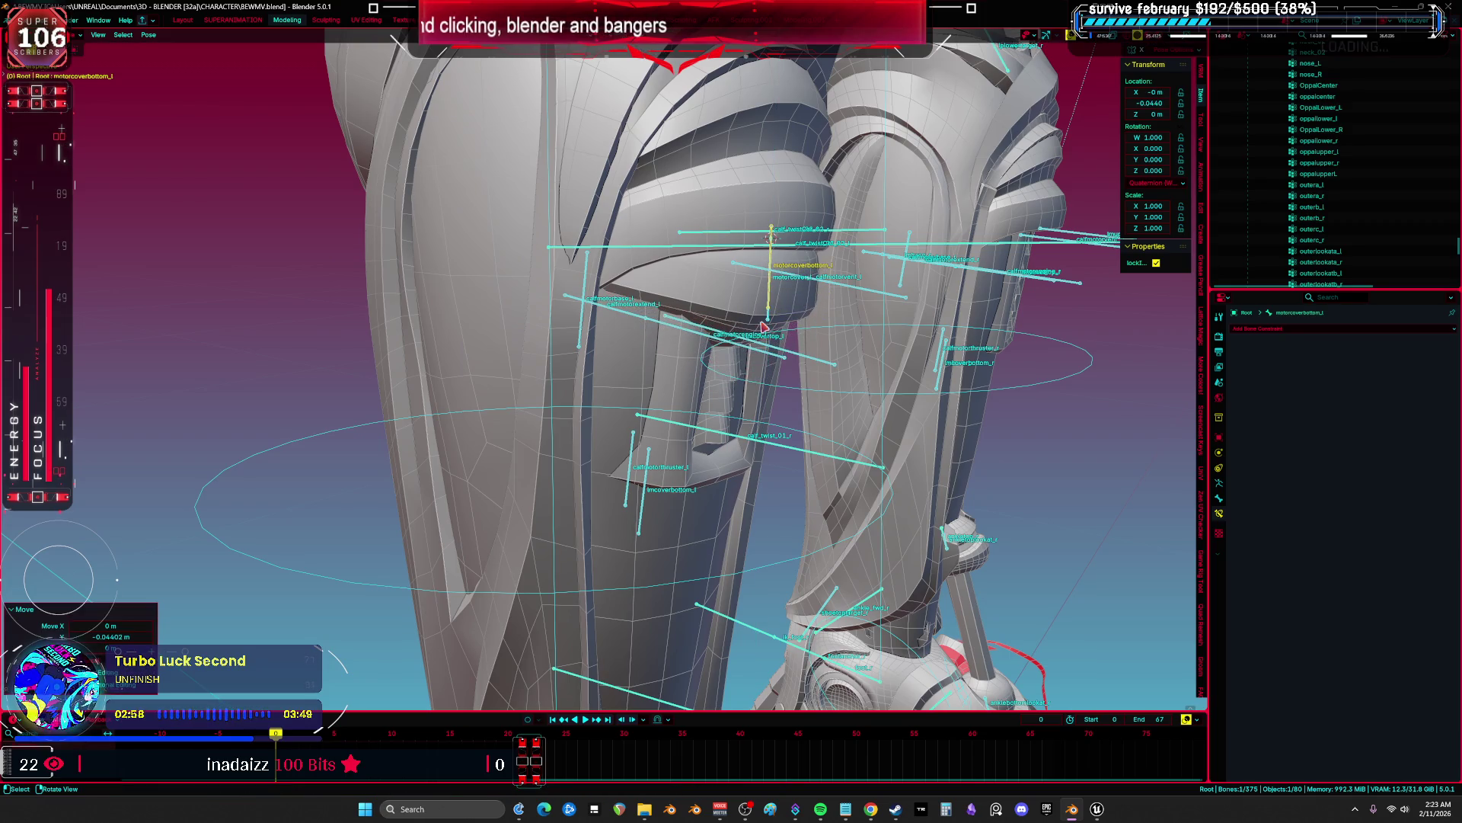
Rotate motorcover_l -29.2° around its local Z axis and shift it along local Y.
click(769, 316)
key(r)
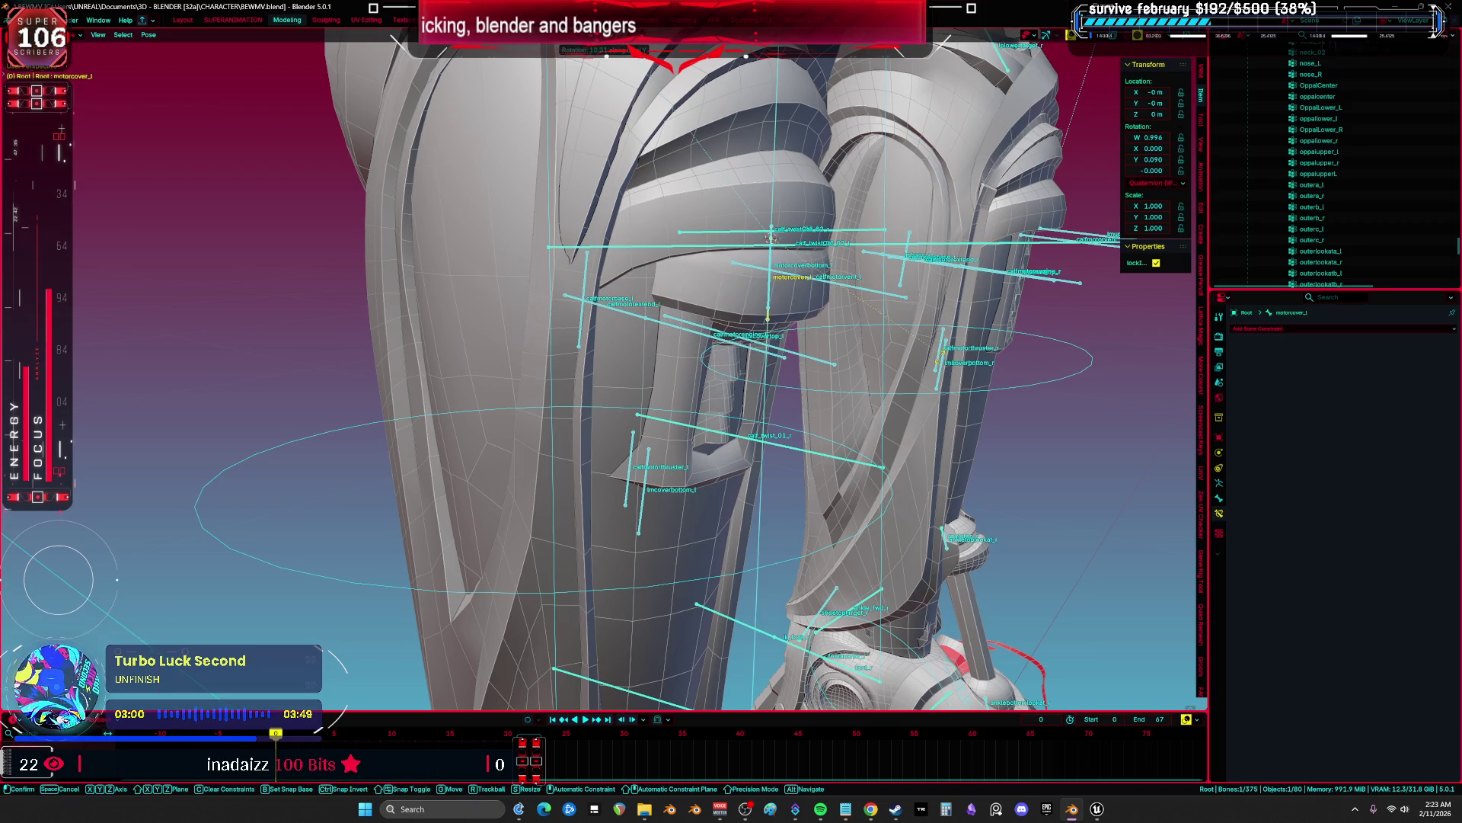
key(x)
key(z)
key(z)
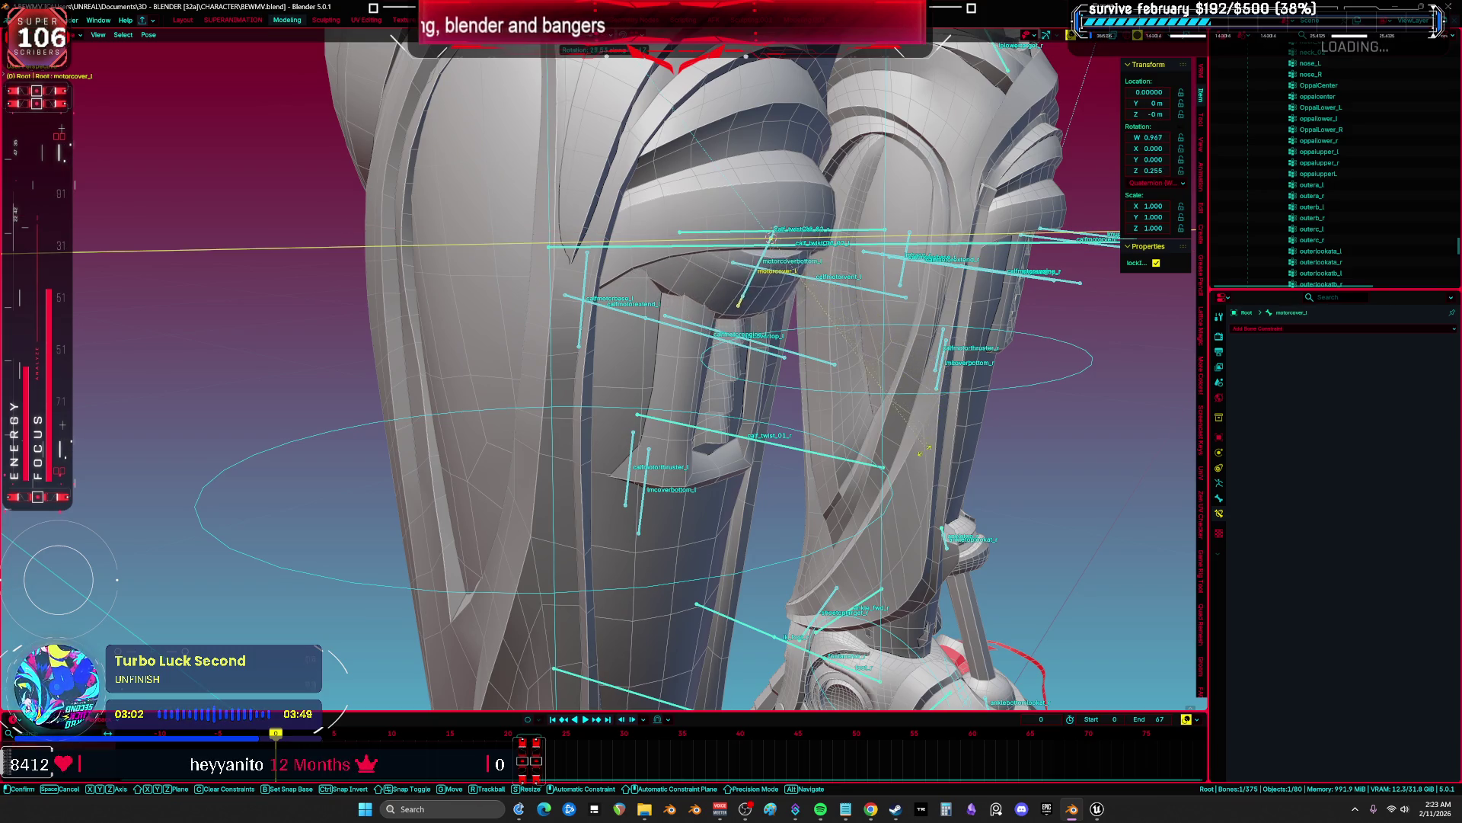
click(940, 242)
key(g)
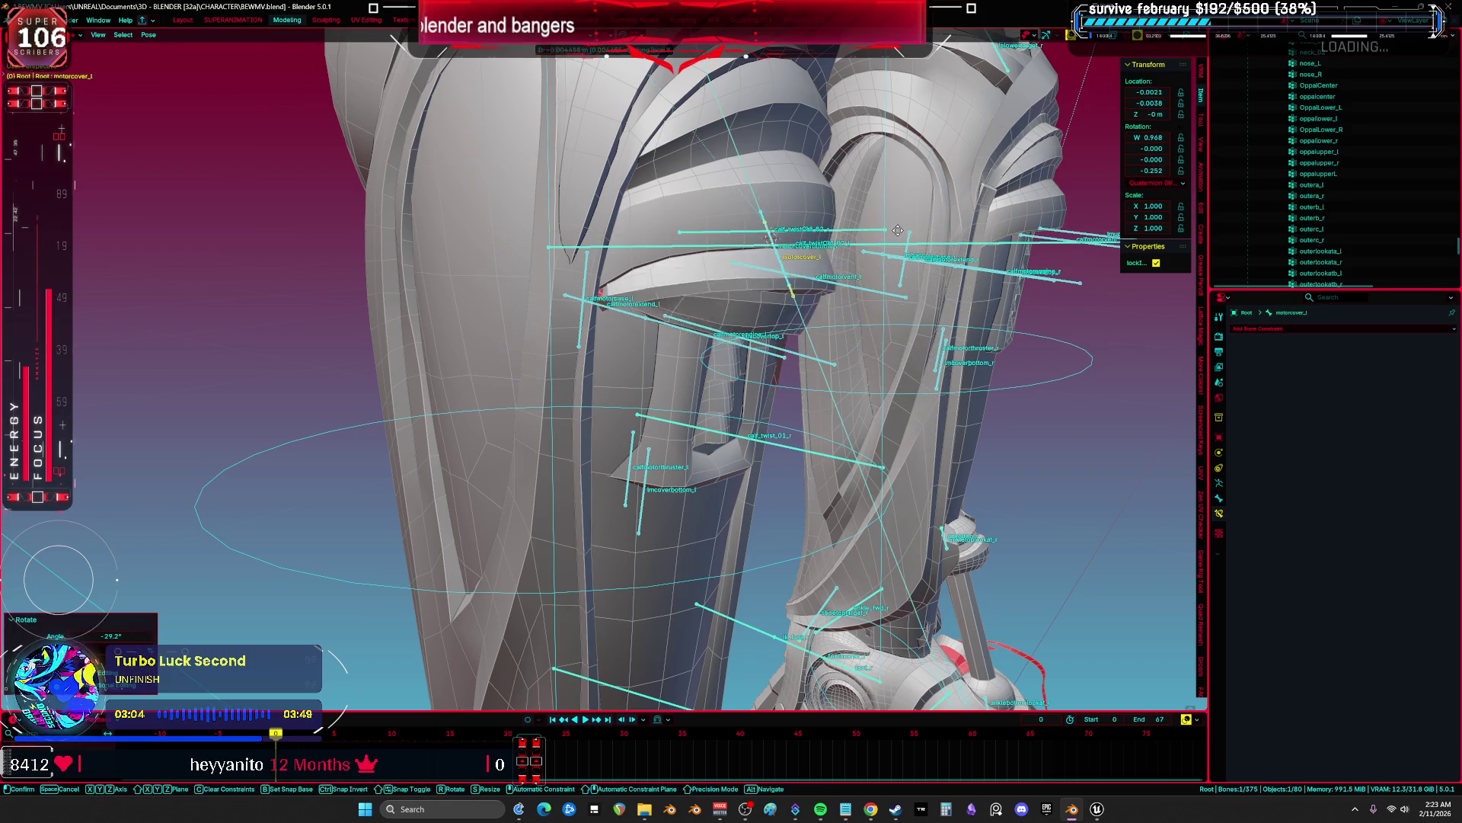
key(y)
key(y)
click(886, 202)
Hide overlays and check the calf deformation in Material Preview.
key(shift+alt+z)
key(z)
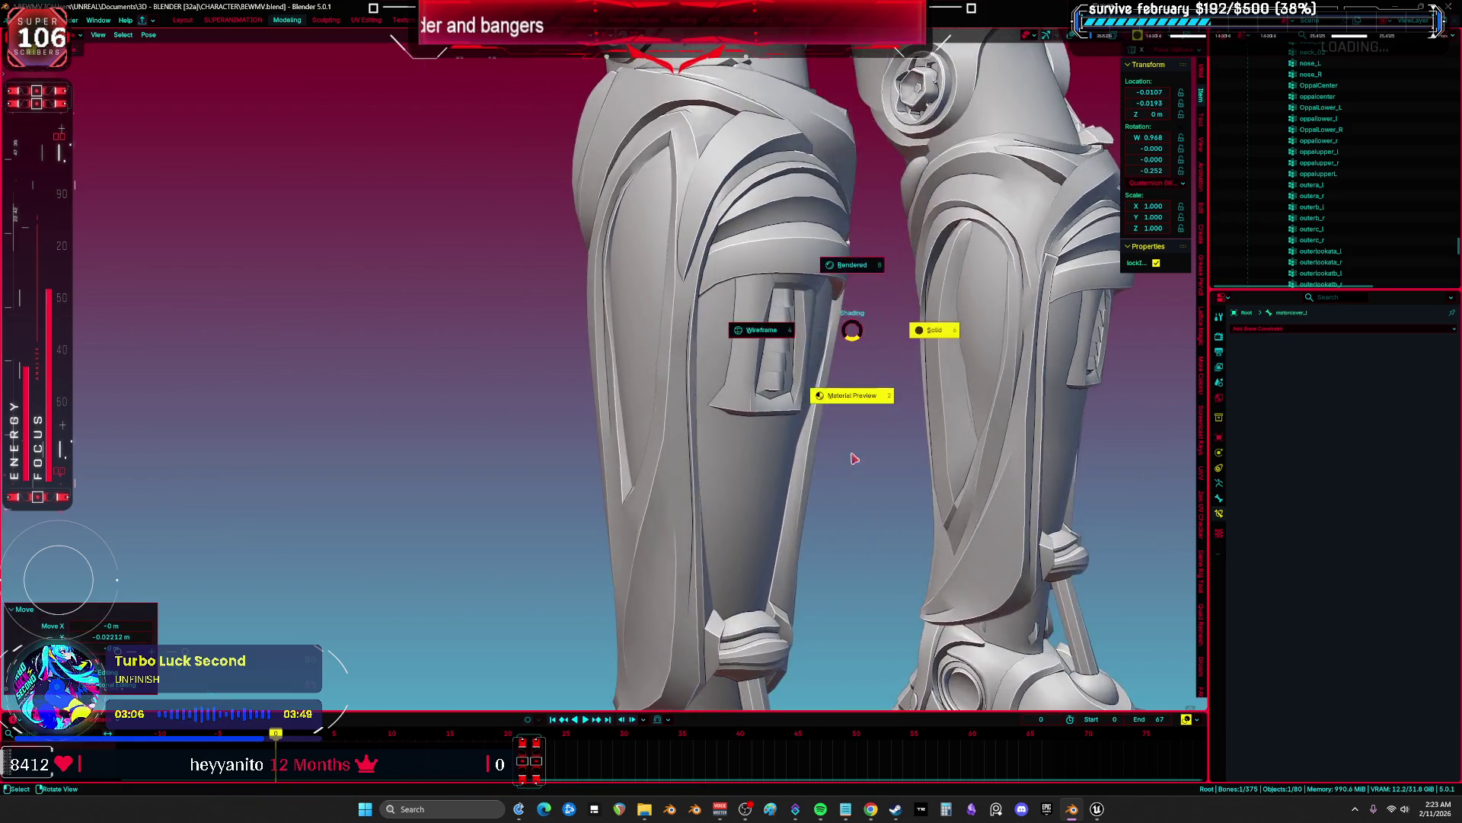
click(854, 395)
middle_drag(800, 467, 894, 428)
Restore overlays and clear all bones' location and rotation back to rest.
key(shift+alt+z)
key(a)
key(alt+r)
key(alt+g)
mouse_move(828, 356)
middle_down()
mouse_move(769, 395)
mouse_move(817, 402)
mouse_move(760, 398)
middle_up()
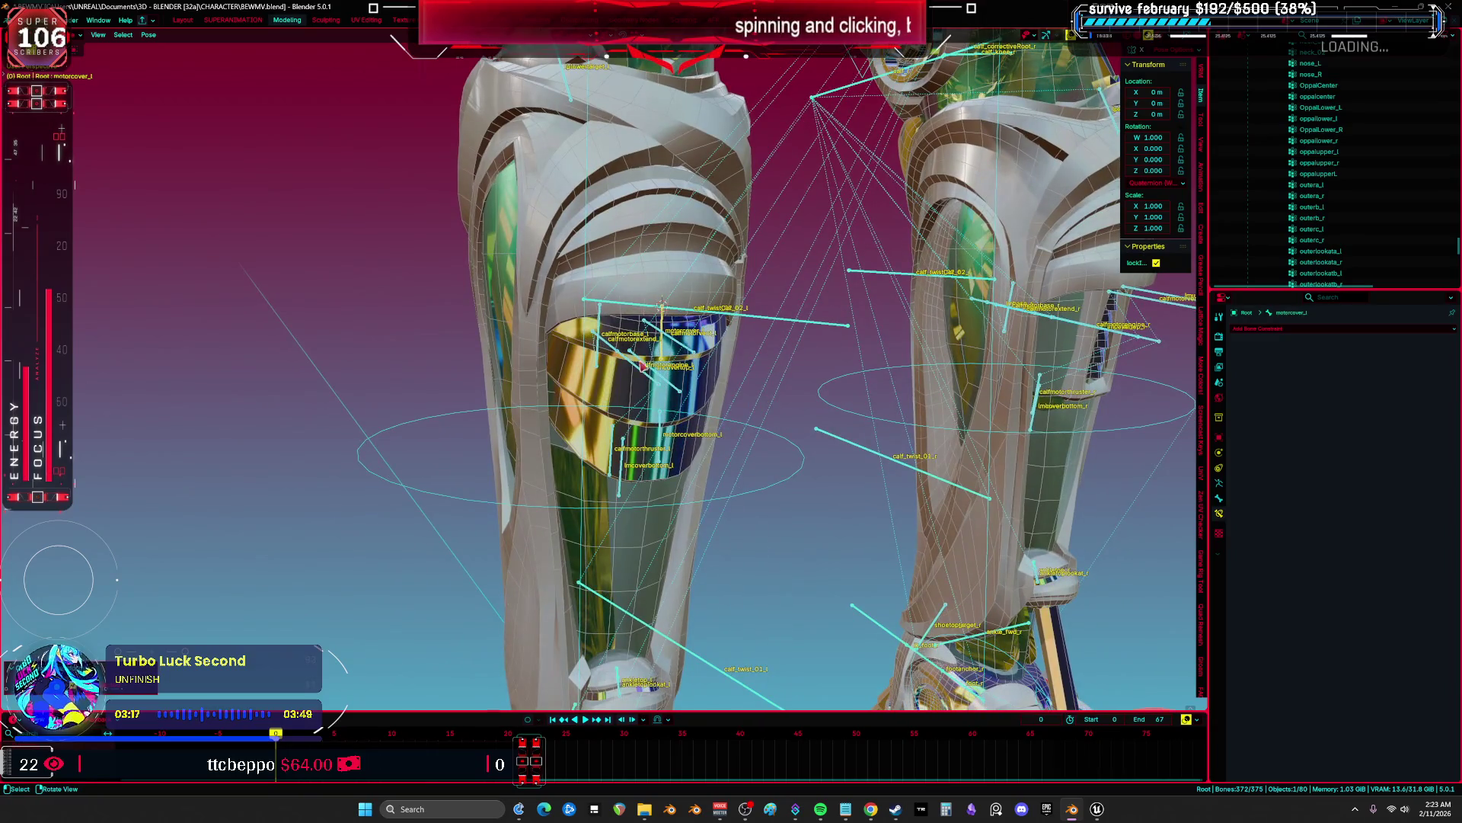
Select the rig and enter its Edit Mode, framing the calf bones.
click(675, 344)
click(633, 408)
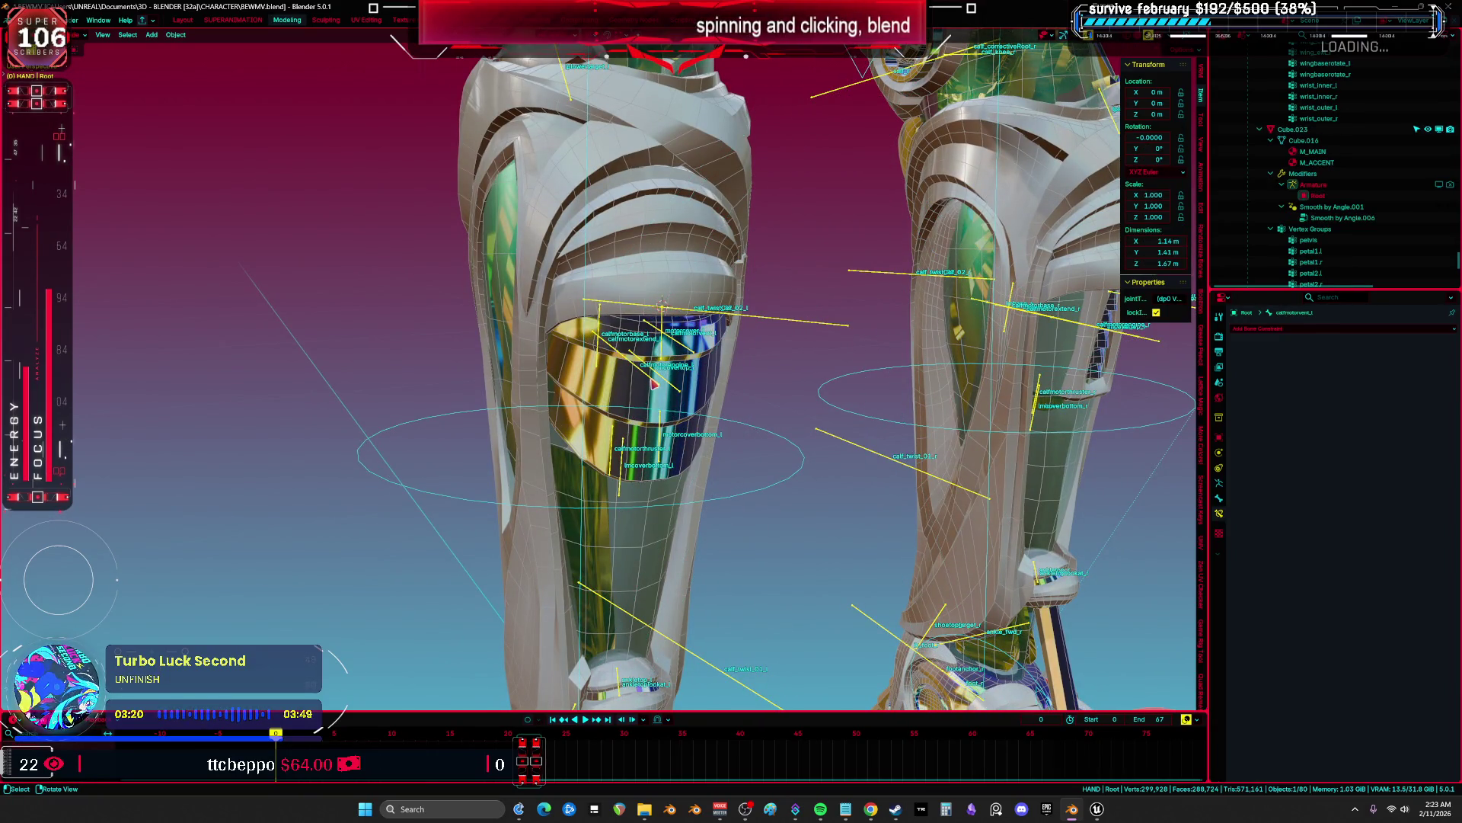
click(653, 383)
key(Tab)
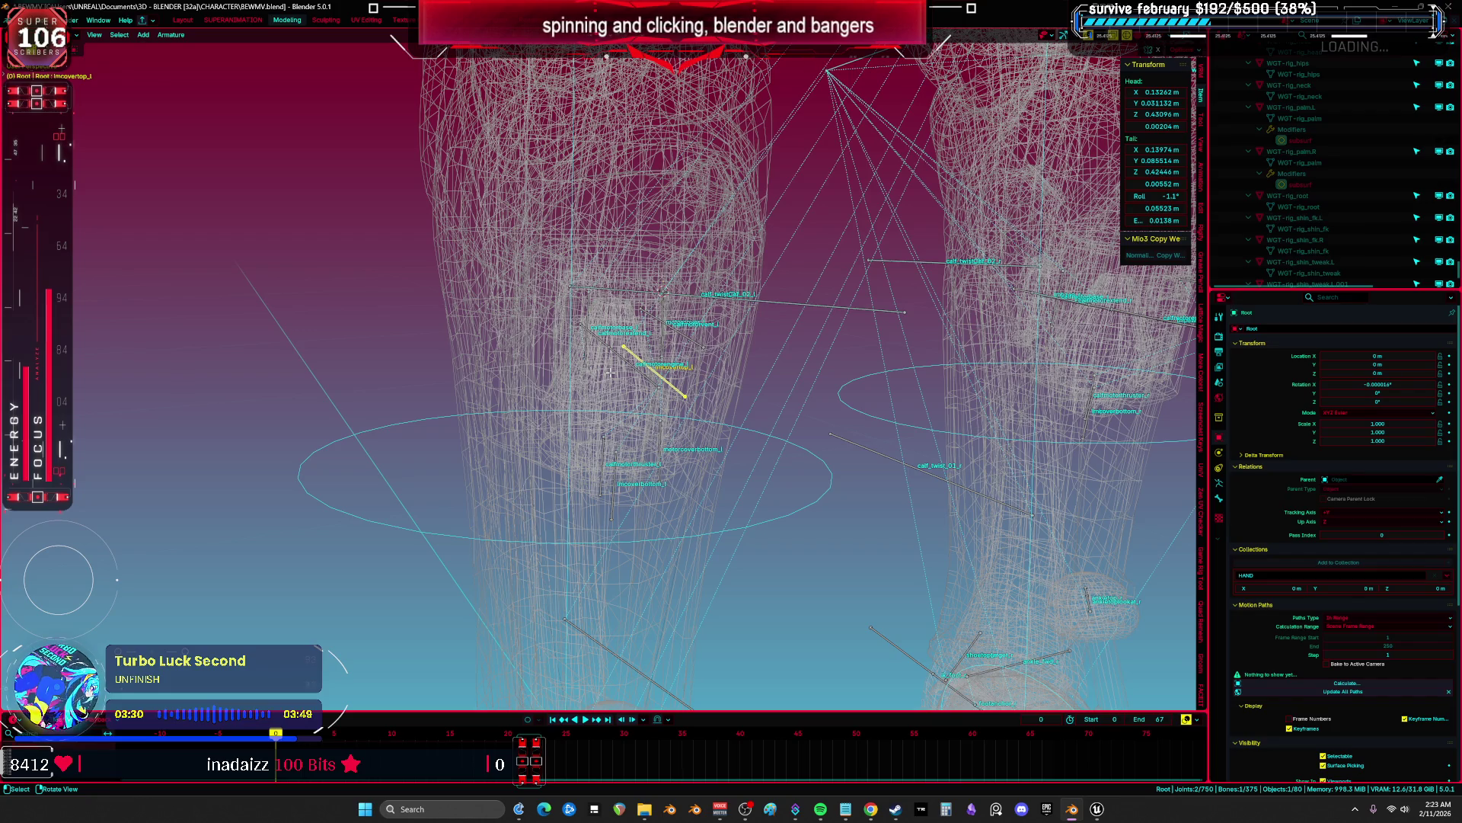
mouse_move(611, 373)
middle_down()
mouse_move(684, 275)
mouse_move(688, 173)
middle_up()
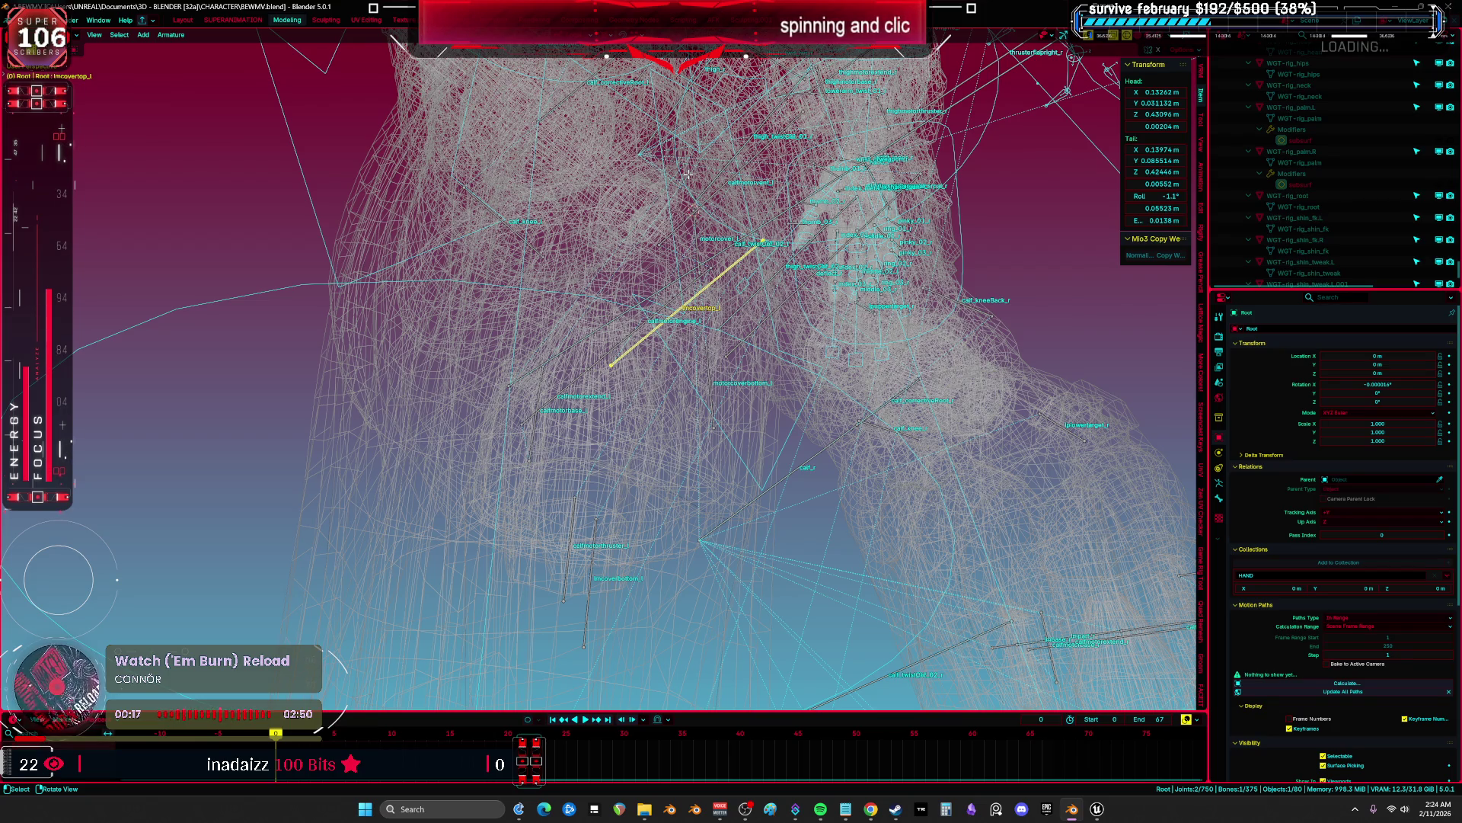
mouse_move(743, 371)
middle_down()
mouse_move(842, 327)
mouse_move(792, 427)
middle_up()
Symmetrize motorcoverbottom_l and motorcover_l onto the right leg, then return to Object Mode.
key(a)
click(769, 503)
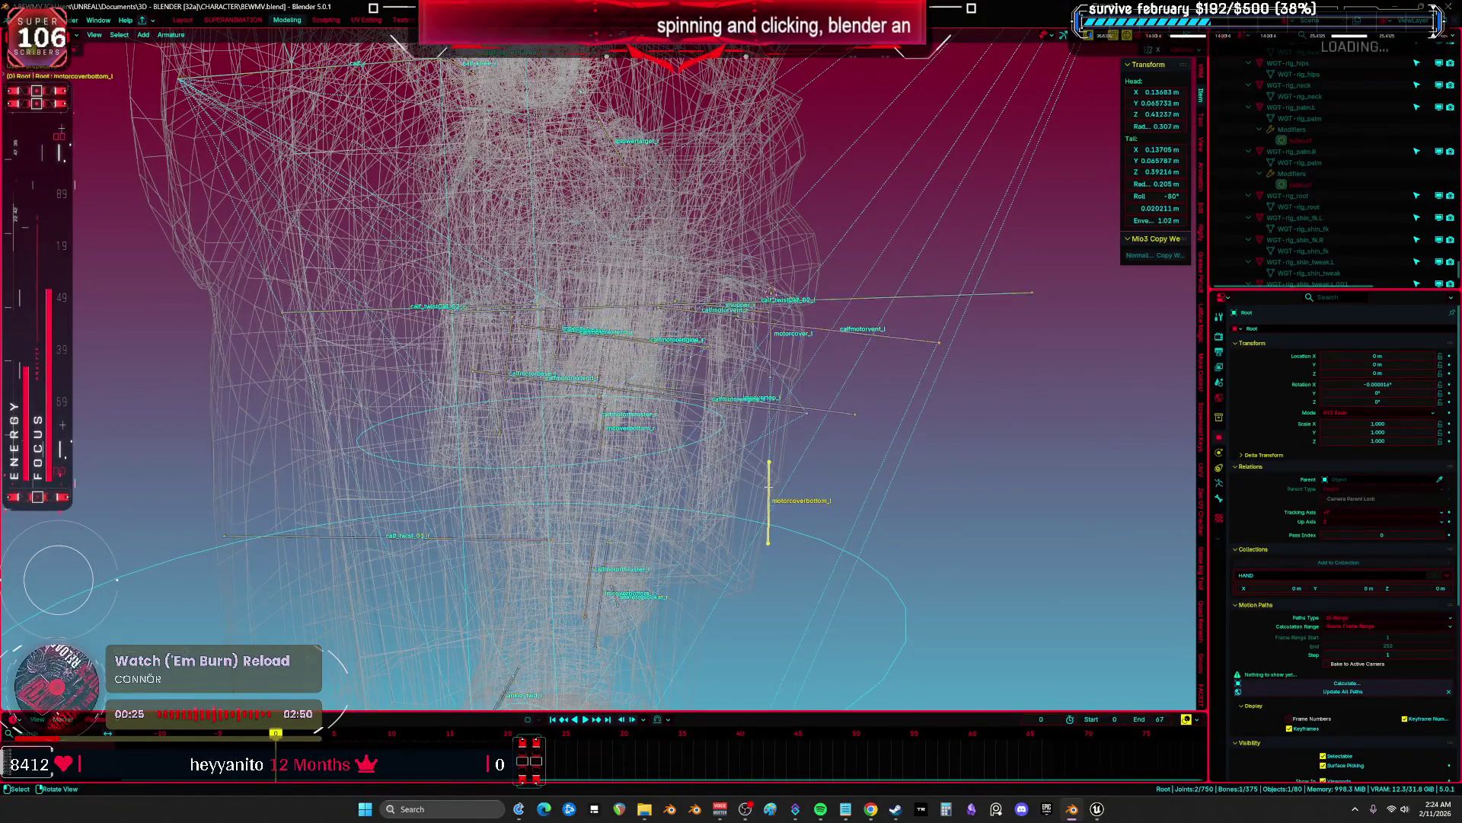
shift+click(771, 350)
right_click(838, 406)
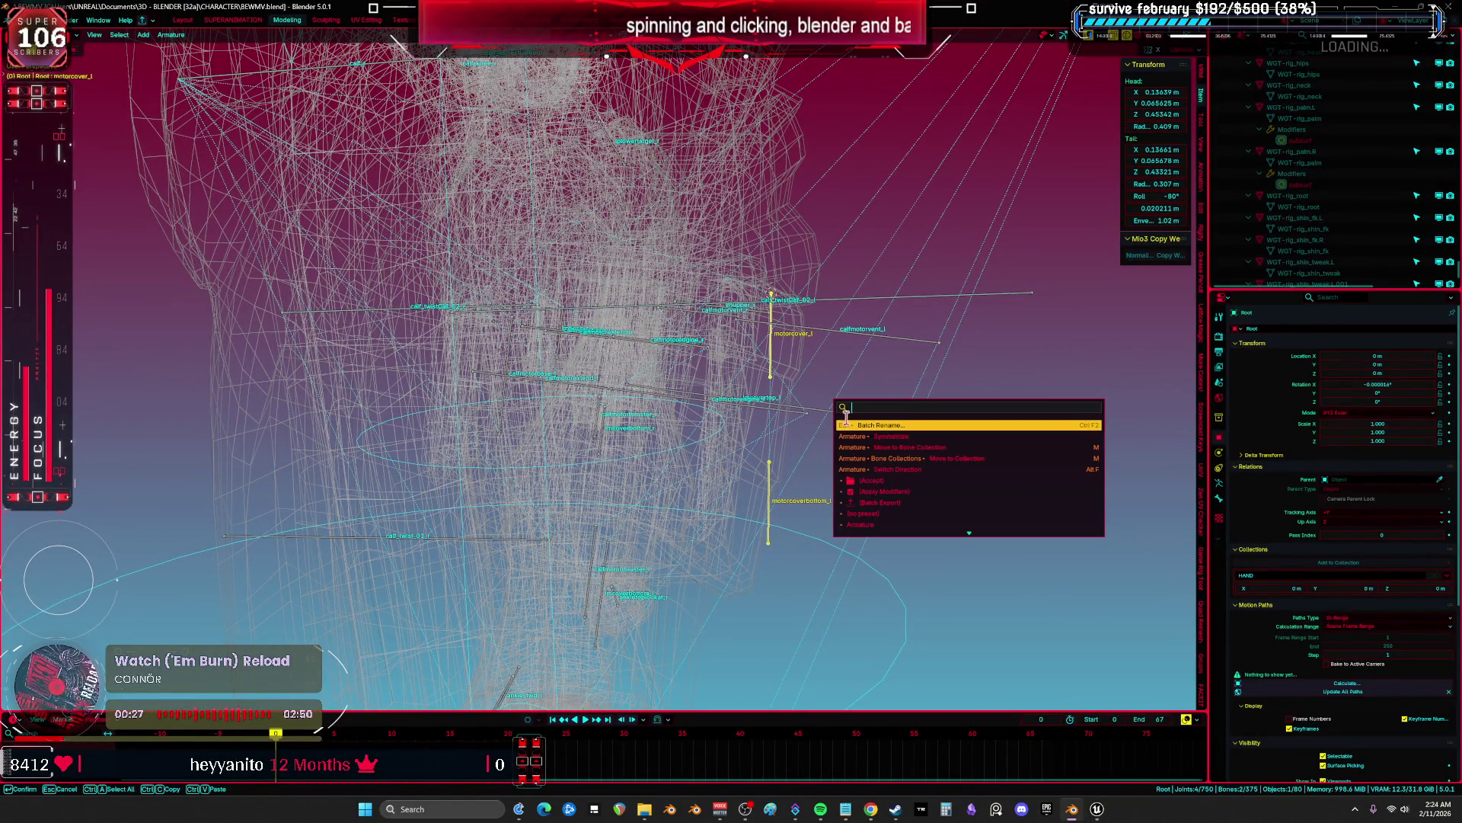
click(857, 431)
mouse_move(857, 431)
middle_down()
mouse_move(879, 421)
mouse_move(523, 408)
mouse_move(606, 385)
mouse_move(506, 346)
mouse_move(480, 396)
middle_up()
key(shift+z)
key(Tab)
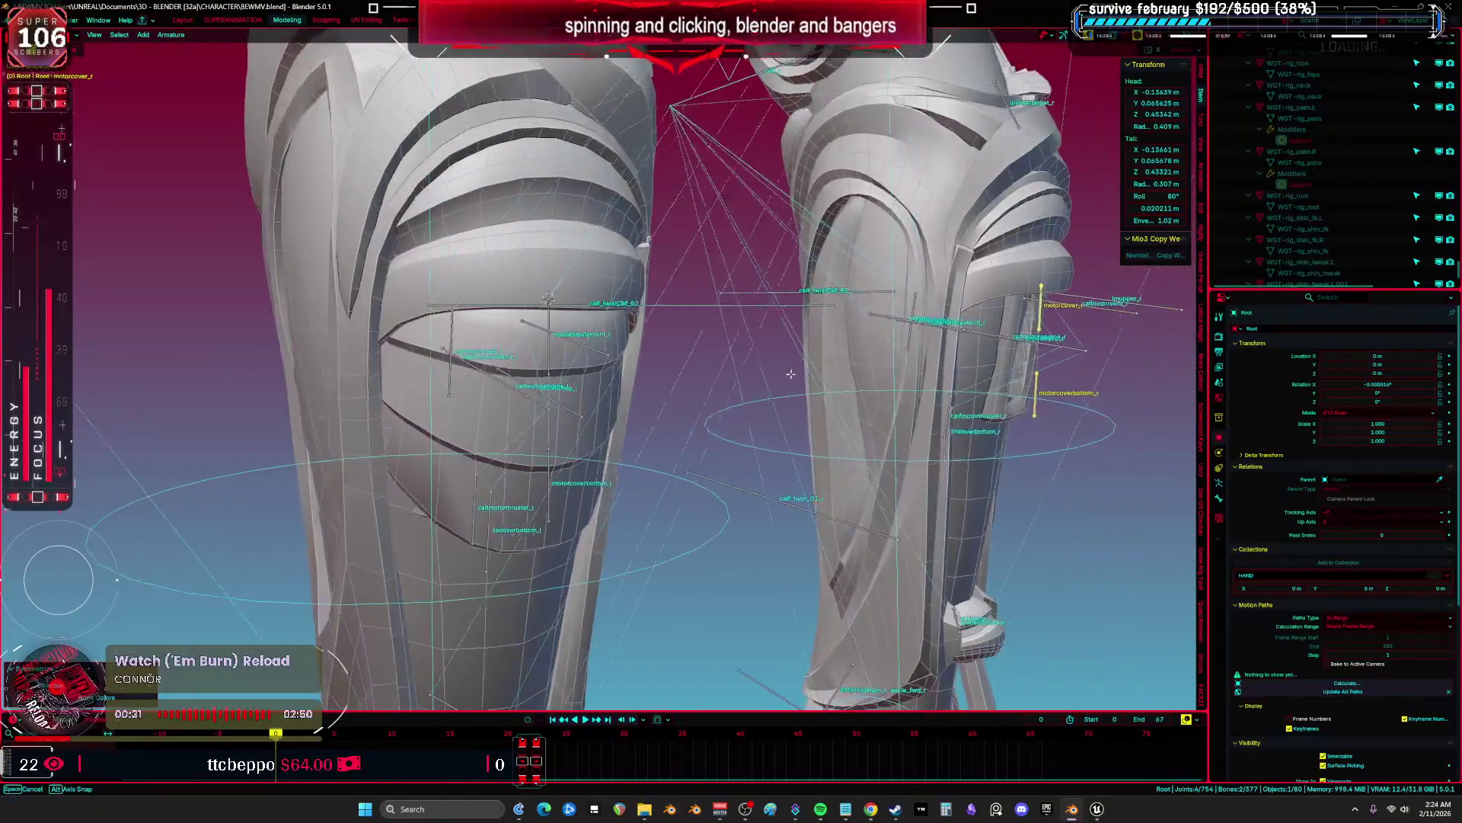
Add a Mirror modifier to Body.001 and apply it.
click(480, 400)
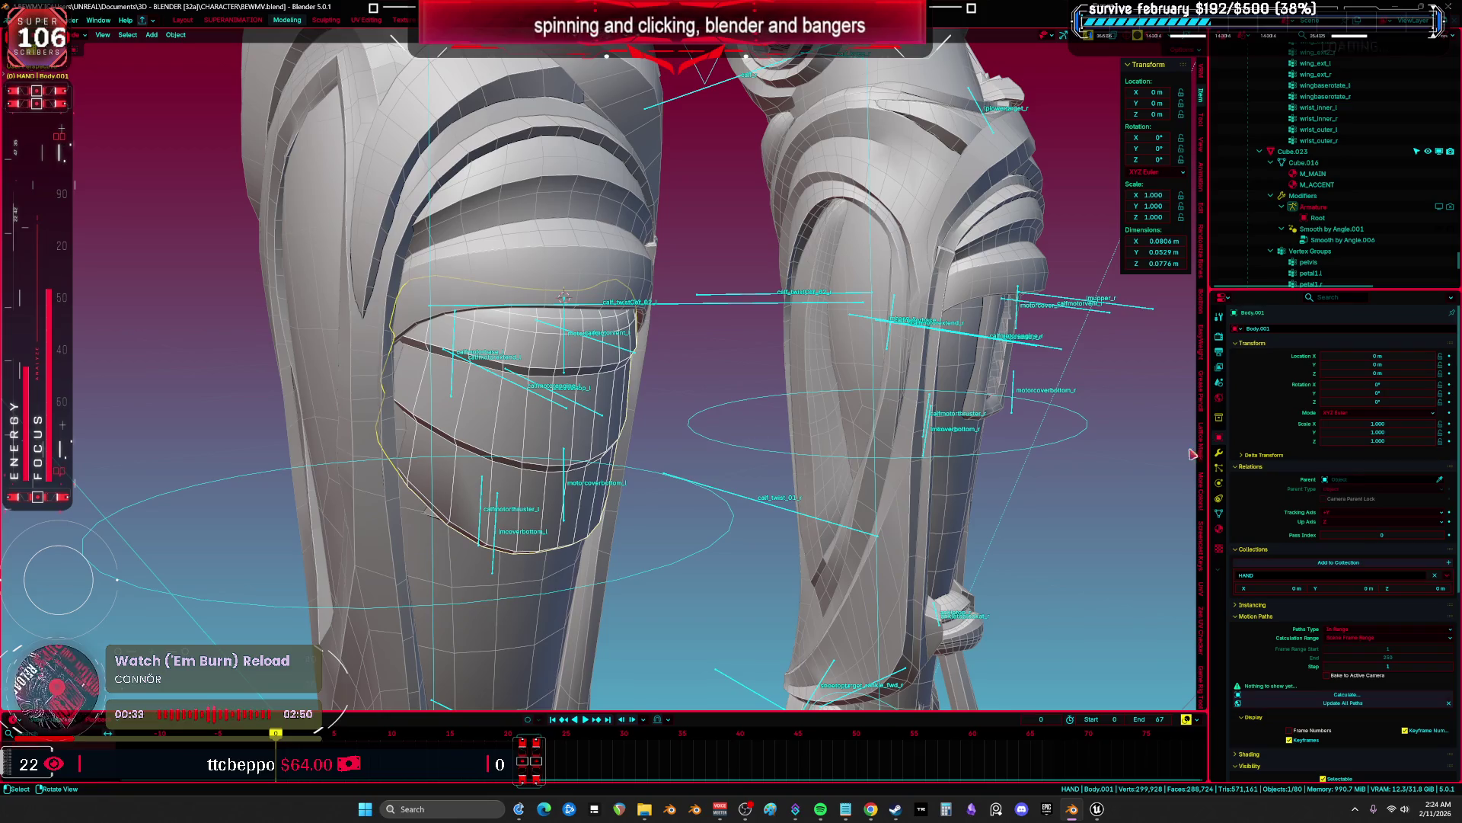
click(1218, 456)
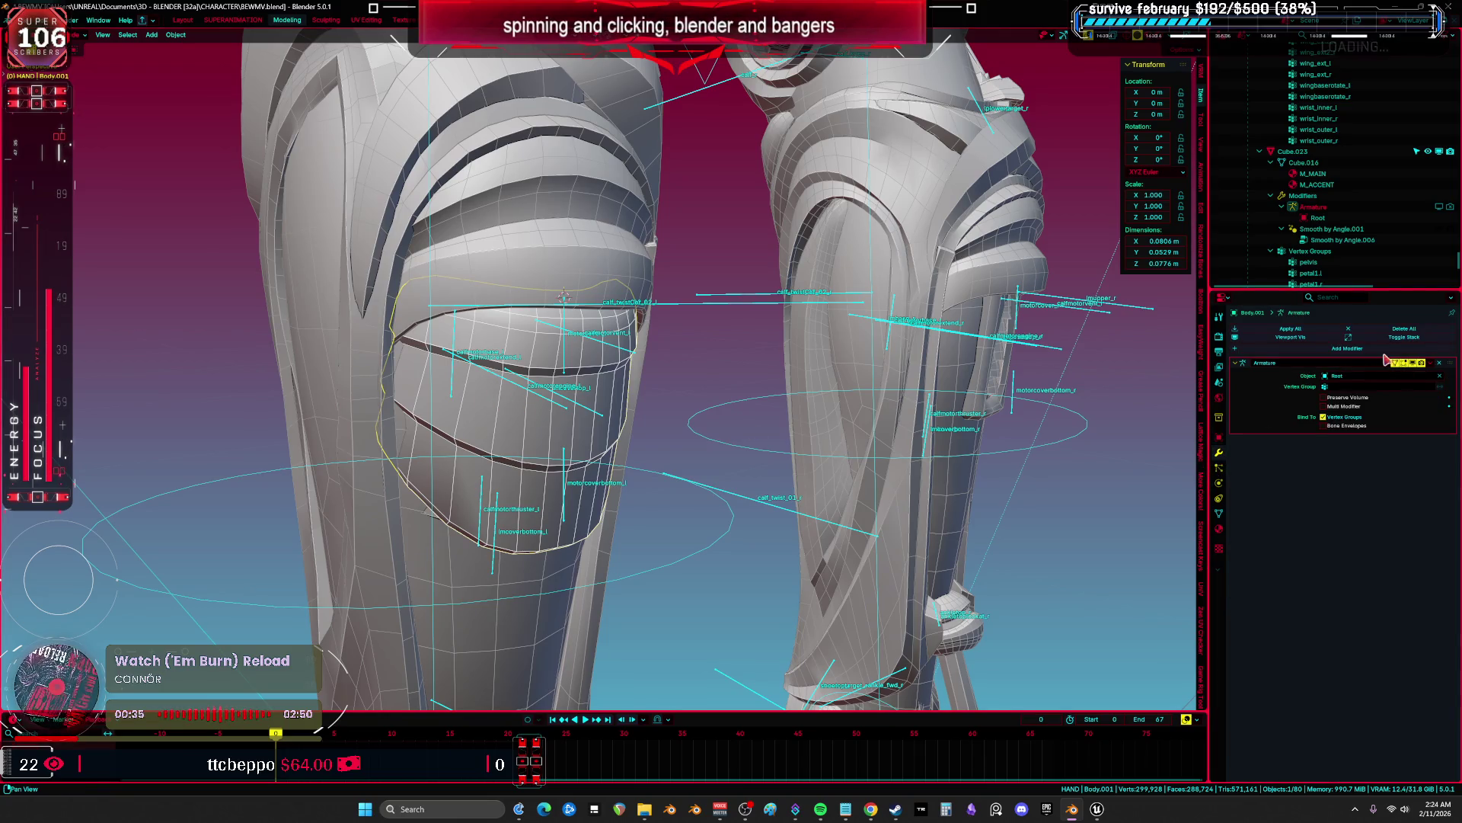
click(1352, 349)
click(1368, 372)
middle_drag(1028, 381, 998, 398)
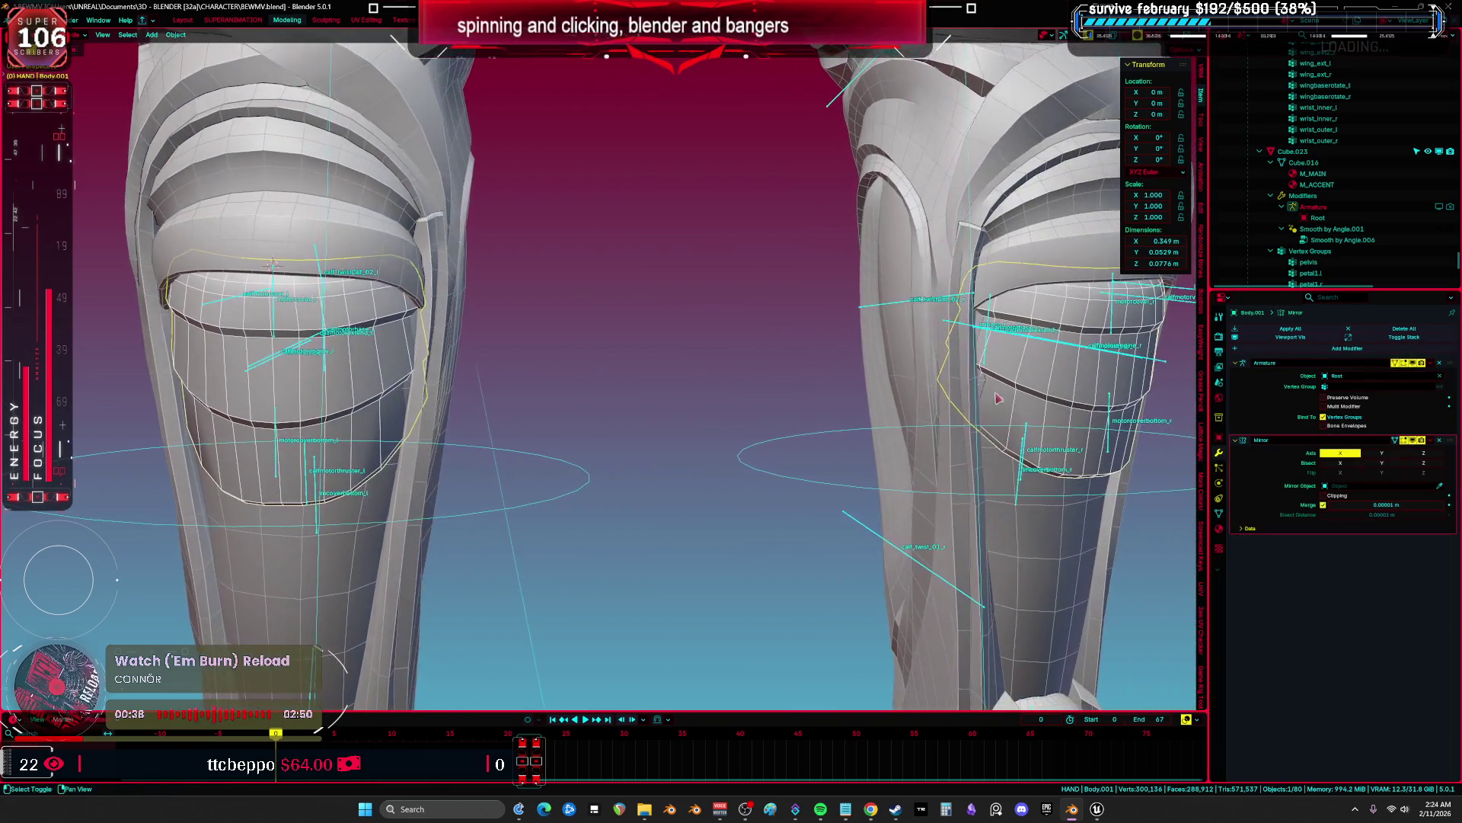
click(1438, 442)
click(1426, 453)
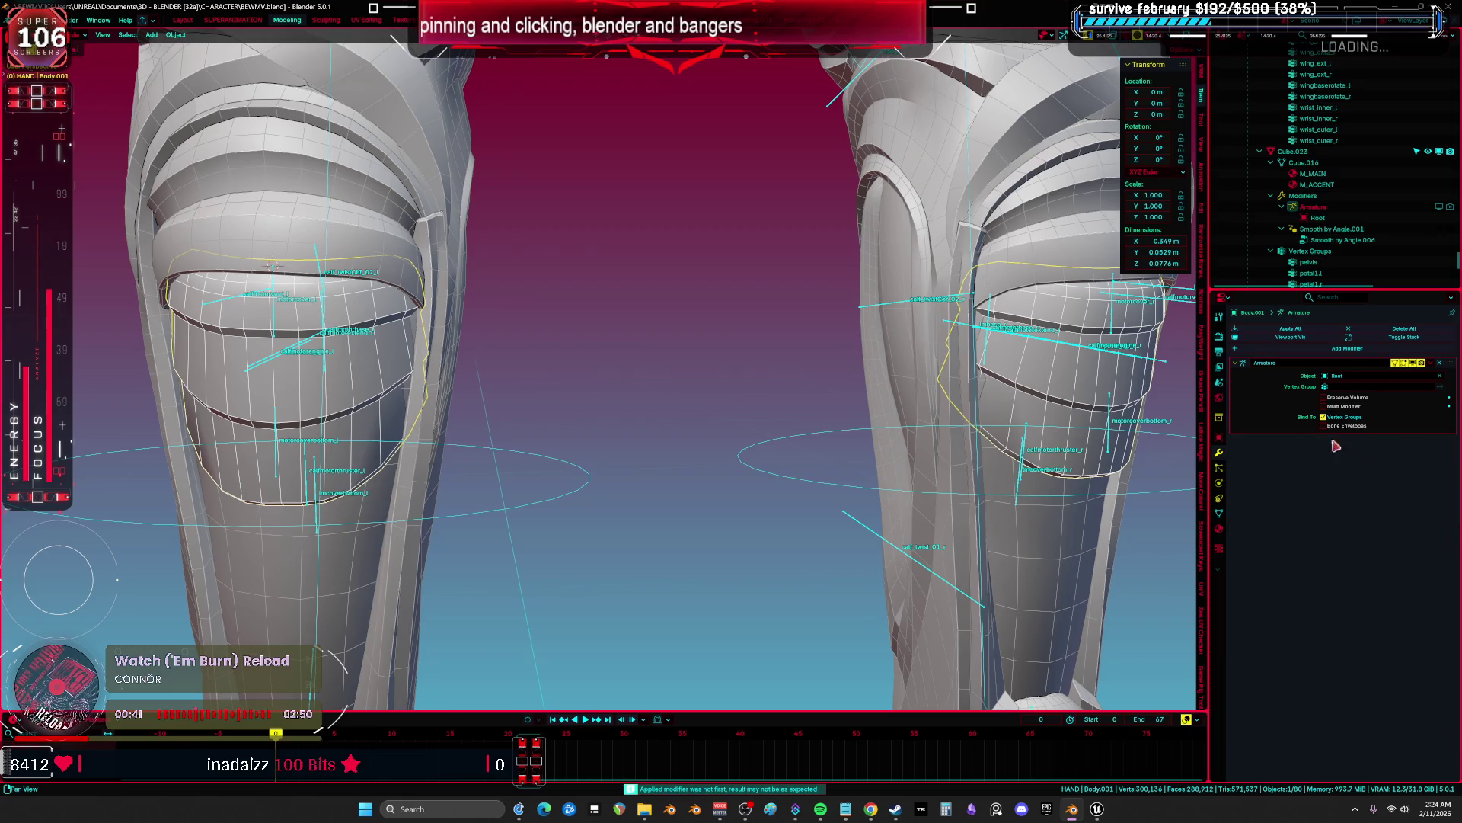
scroll(731, 467, down, 3)
middle_drag(729, 468, 555, 326)
Put the rig in Pose Mode and select both lower motor cover bones.
click(550, 295)
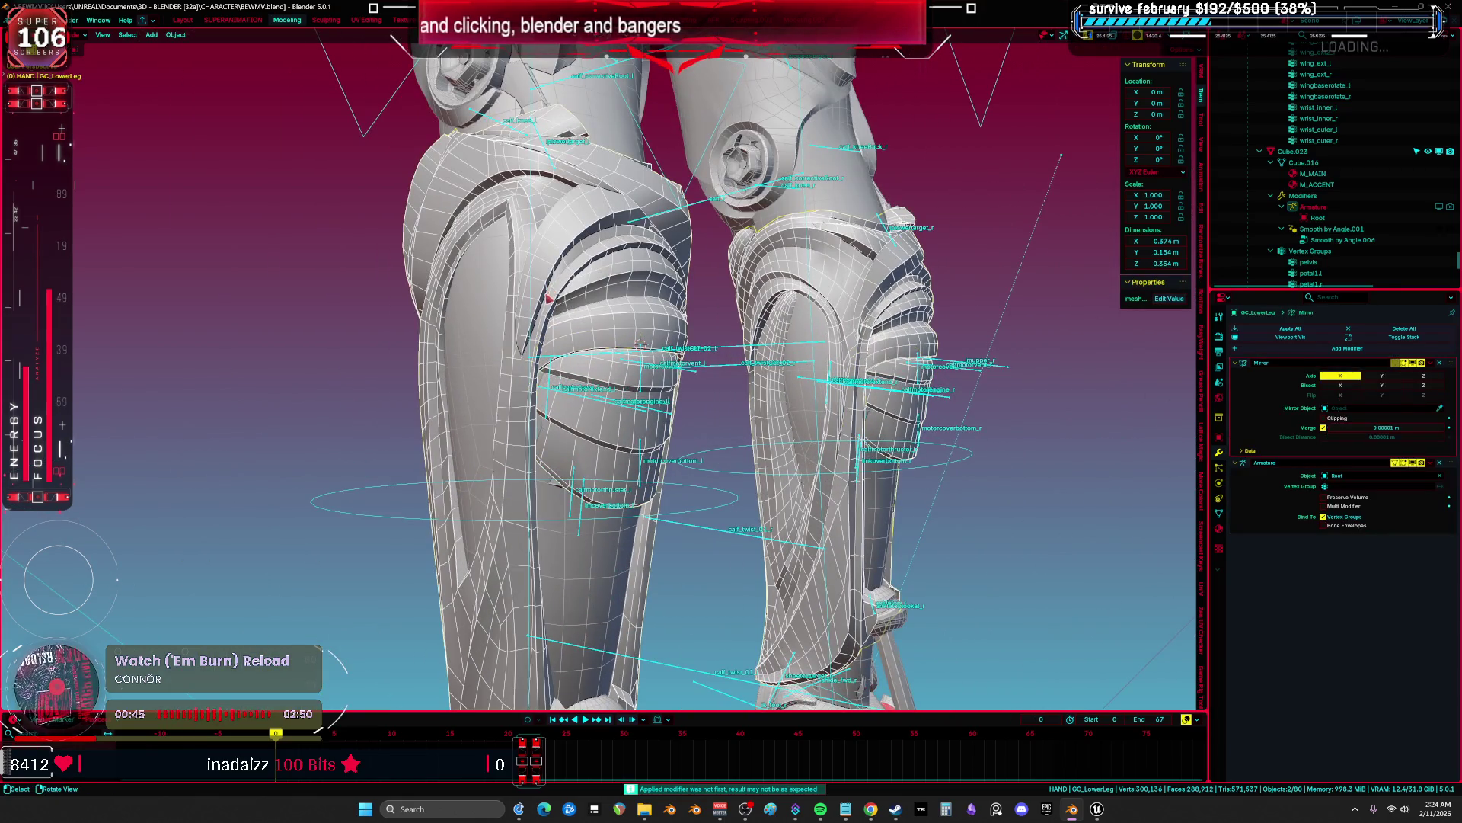
middle_drag(702, 370, 681, 448)
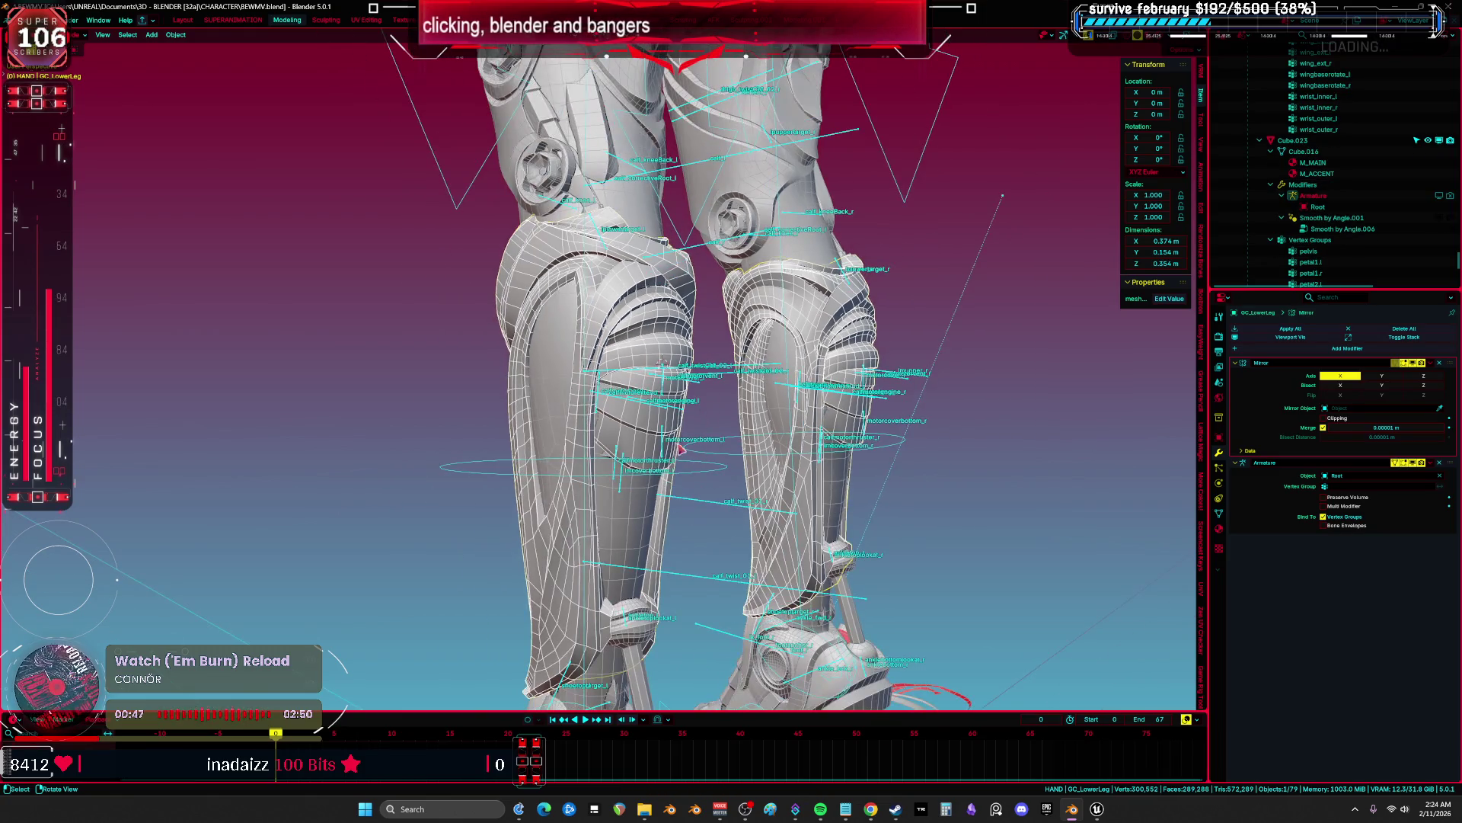
key(ctrl+Tab)
key(Escape)
click(664, 443)
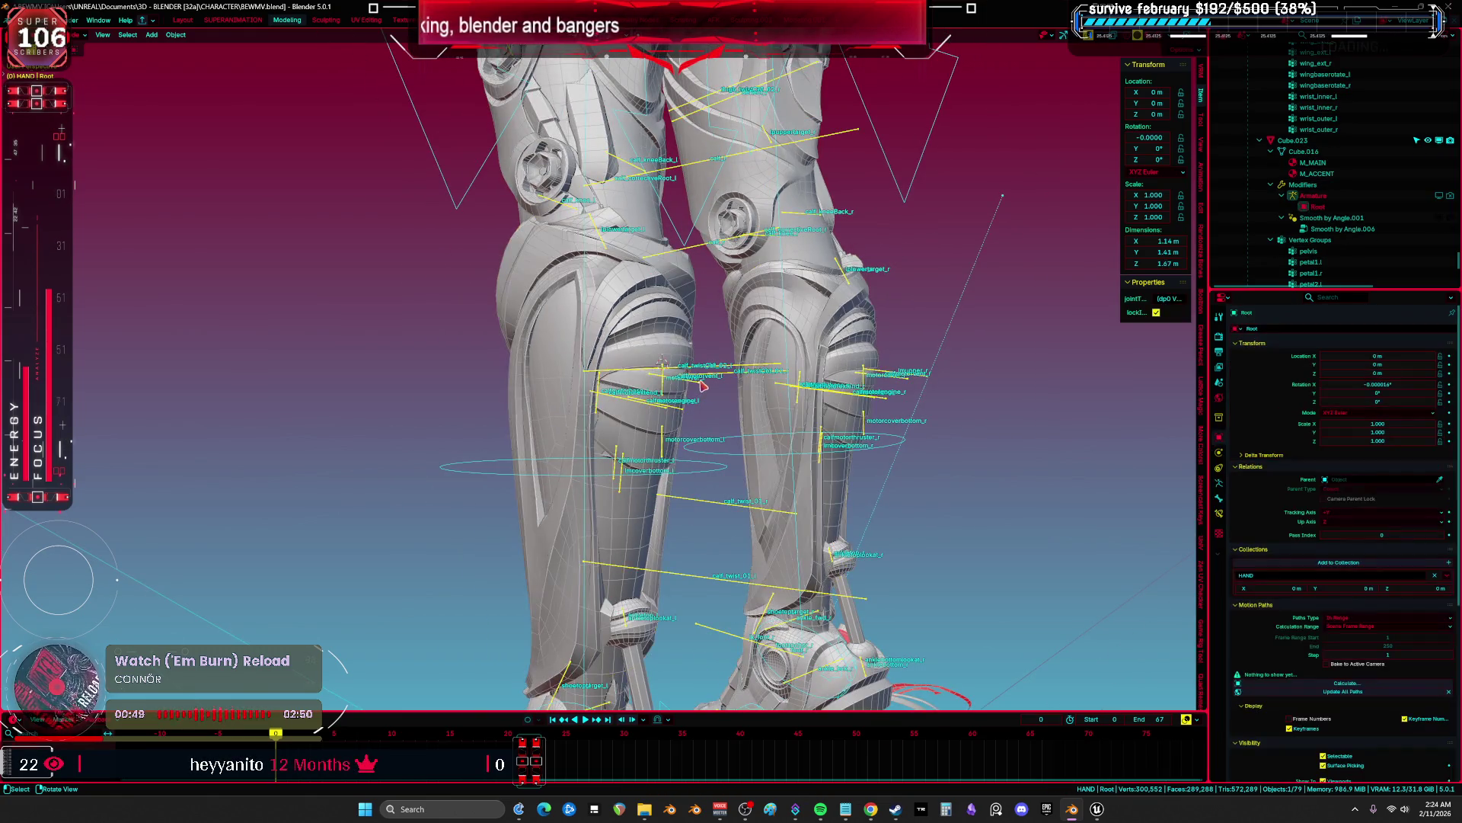
key(ctrl+Tab)
scroll(655, 457, up, 3)
click(649, 466)
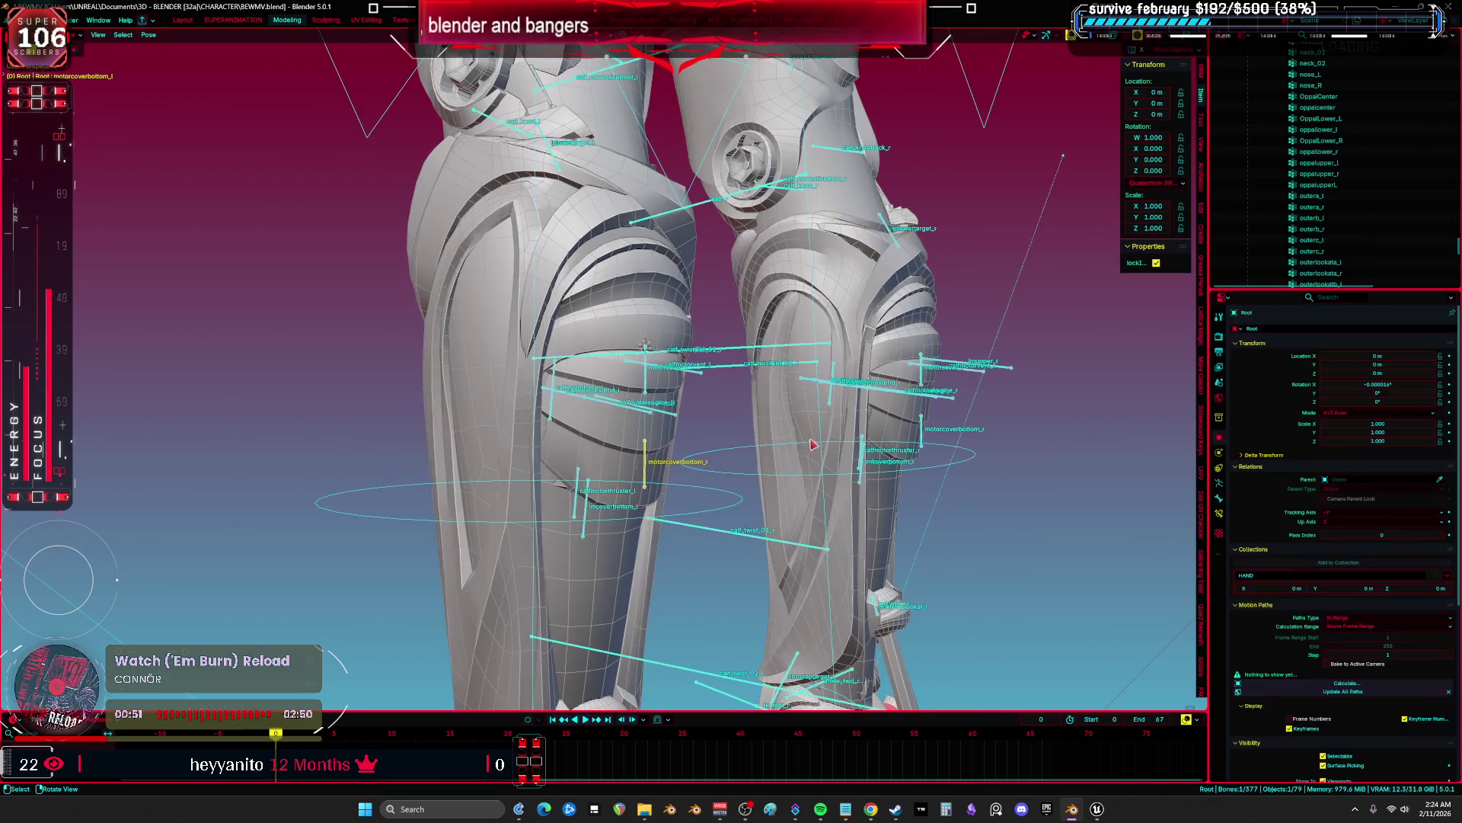
Test-move the lower motor cover bones along local Y, then cancel the move.
key(g)
key(y)
key(y)
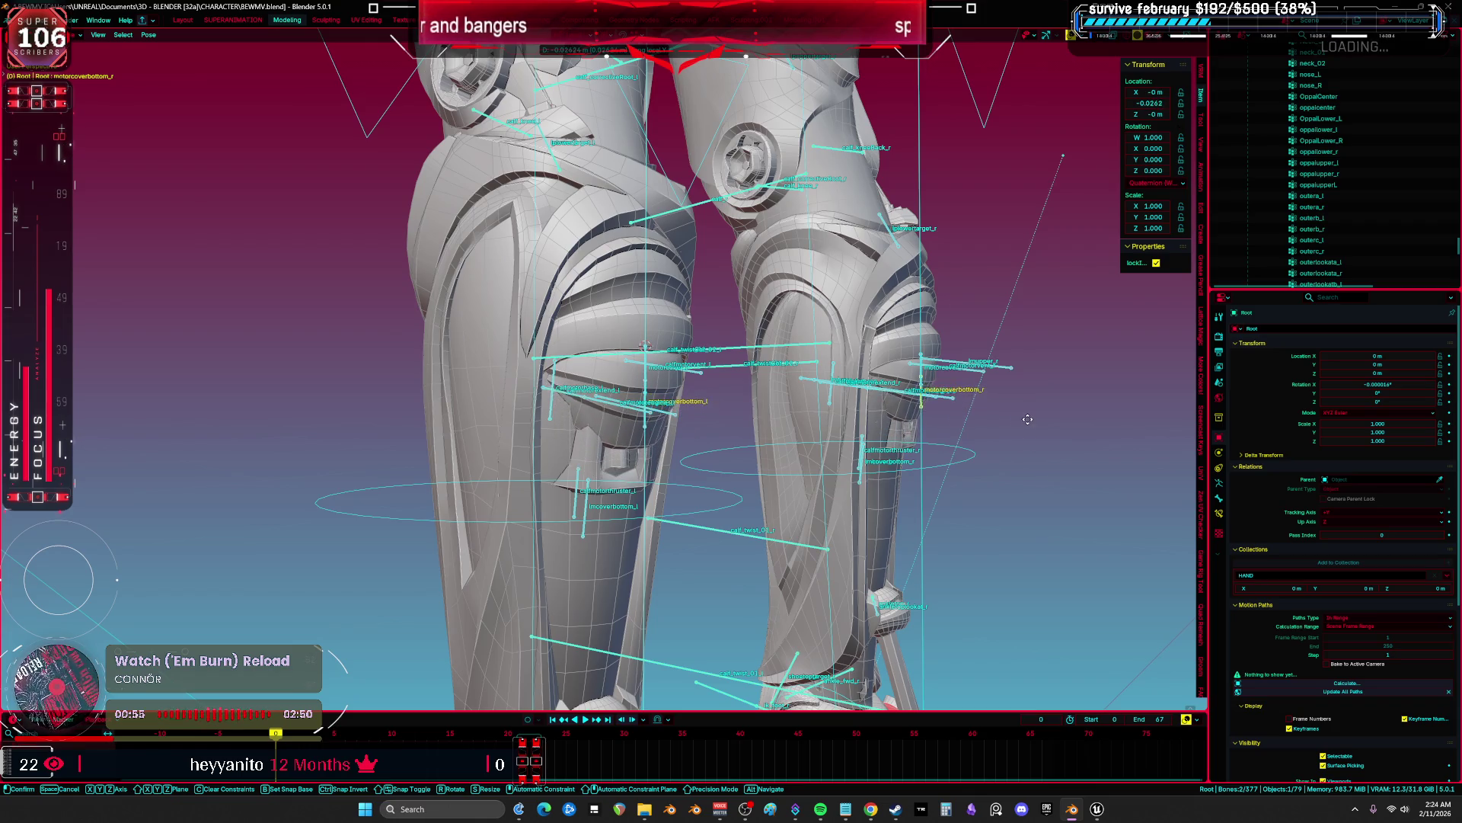
right_click(1007, 487)
key(ctrl+Tab)
middle_drag(956, 491, 730, 462)
key(ctrl+Tab)
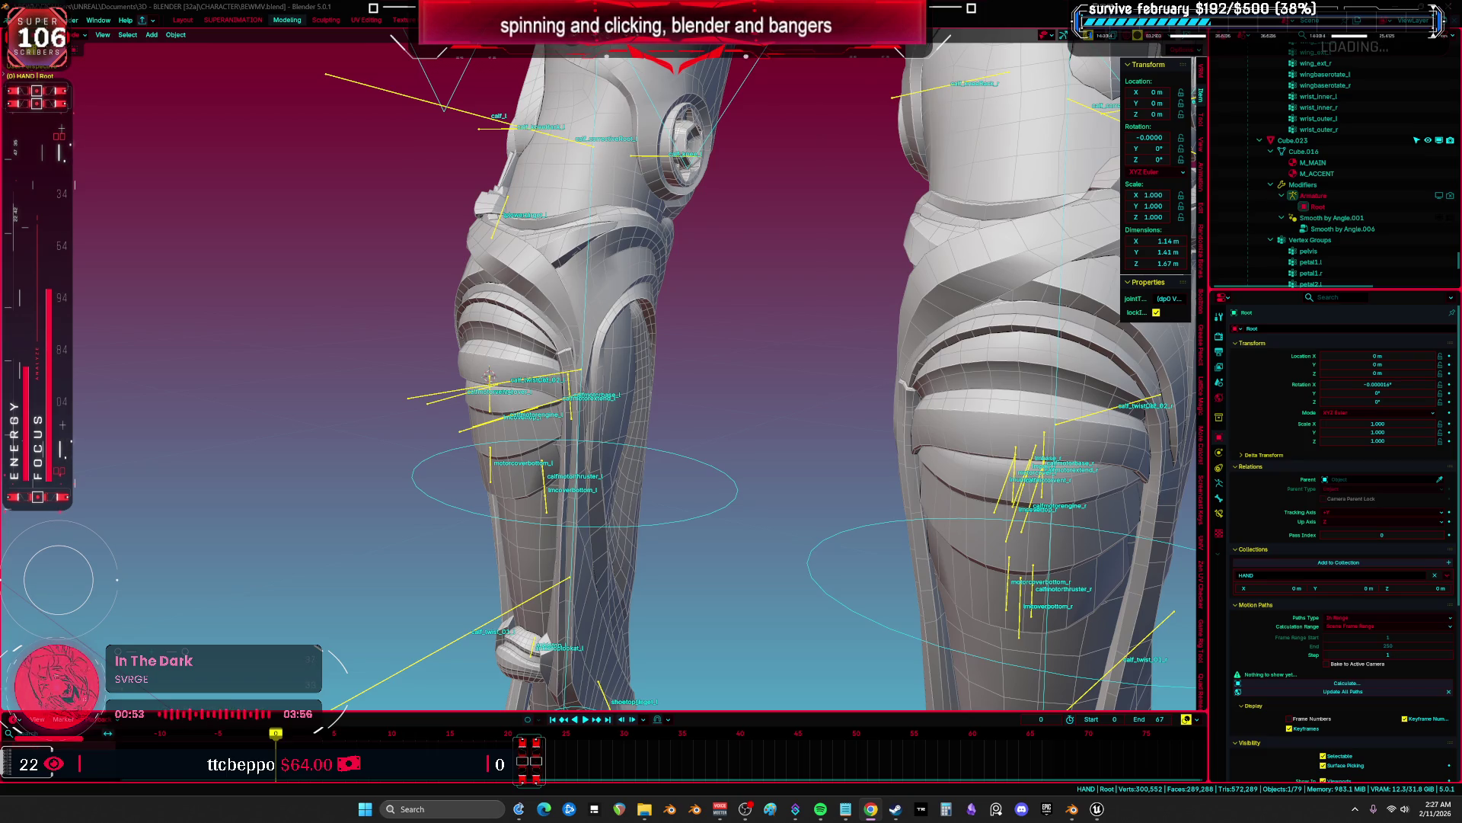
Frame the whole character from the front and hide the mesh part near the pelvis.
mouse_move(488, 377)
middle_down()
mouse_move(882, 444)
mouse_move(957, 418)
middle_up()
key(shift+alt+z)
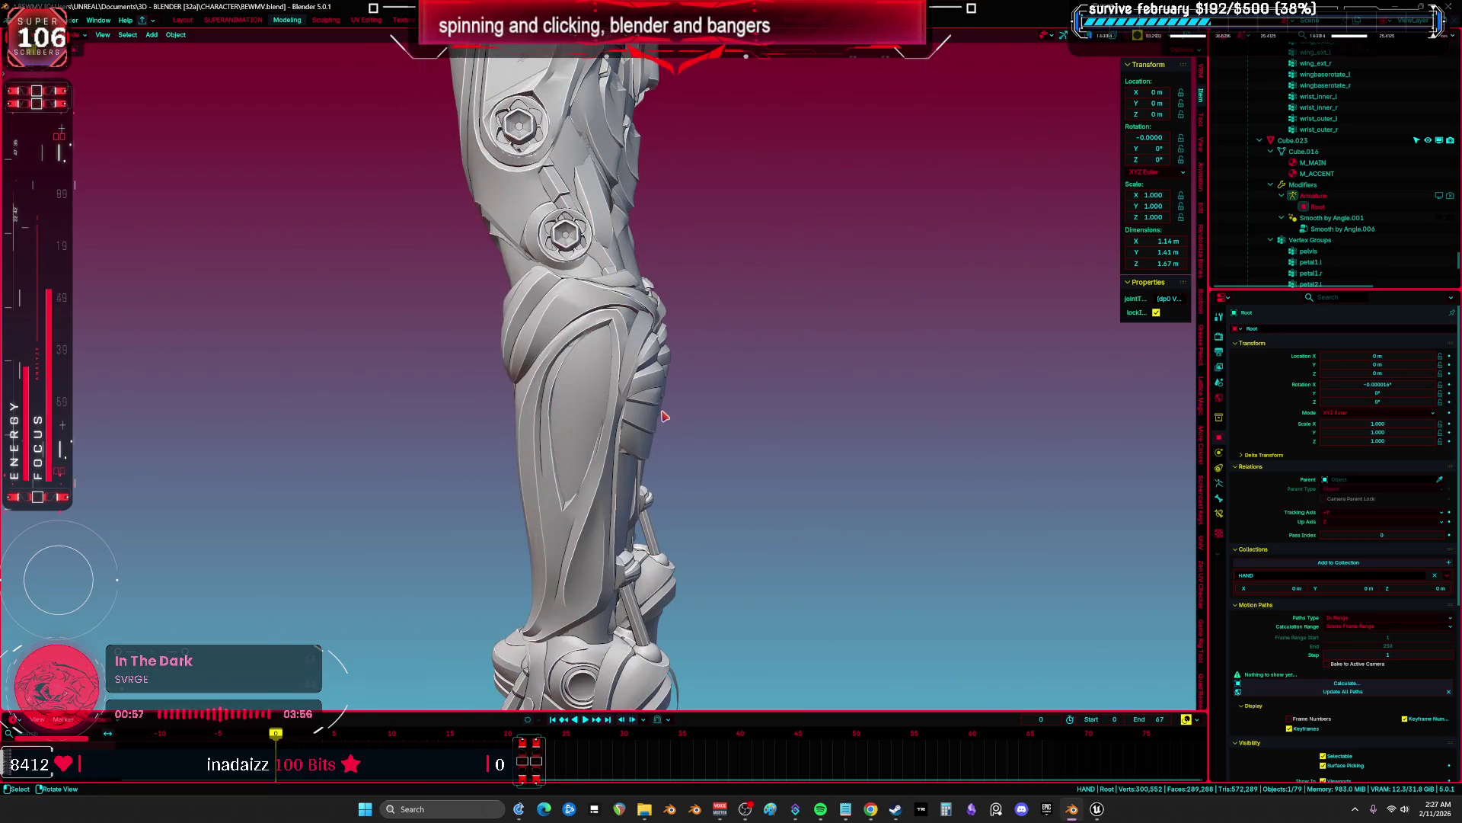
key(KP_1)
mouse_move(654, 408)
shift+middle_down()
mouse_move(643, 360)
mouse_move(891, 424)
mouse_move(747, 455)
mouse_move(905, 440)
mouse_move(653, 473)
mouse_move(788, 266)
shift+middle_up()
key(shift+alt+z)
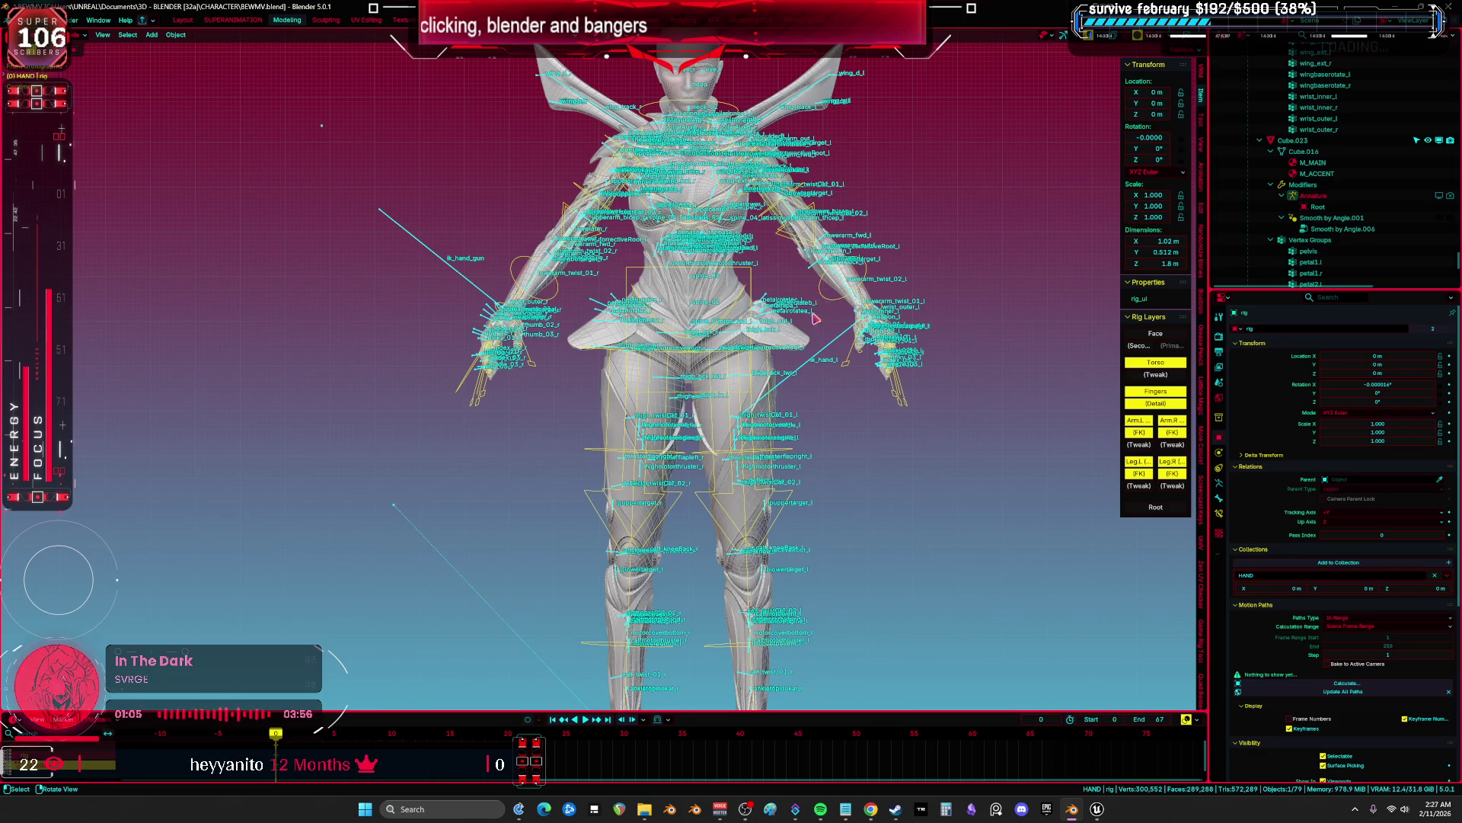
key(h)
Set the rig to Rest Position, then save BEWMV.blend.
key(ctrl+Tab)
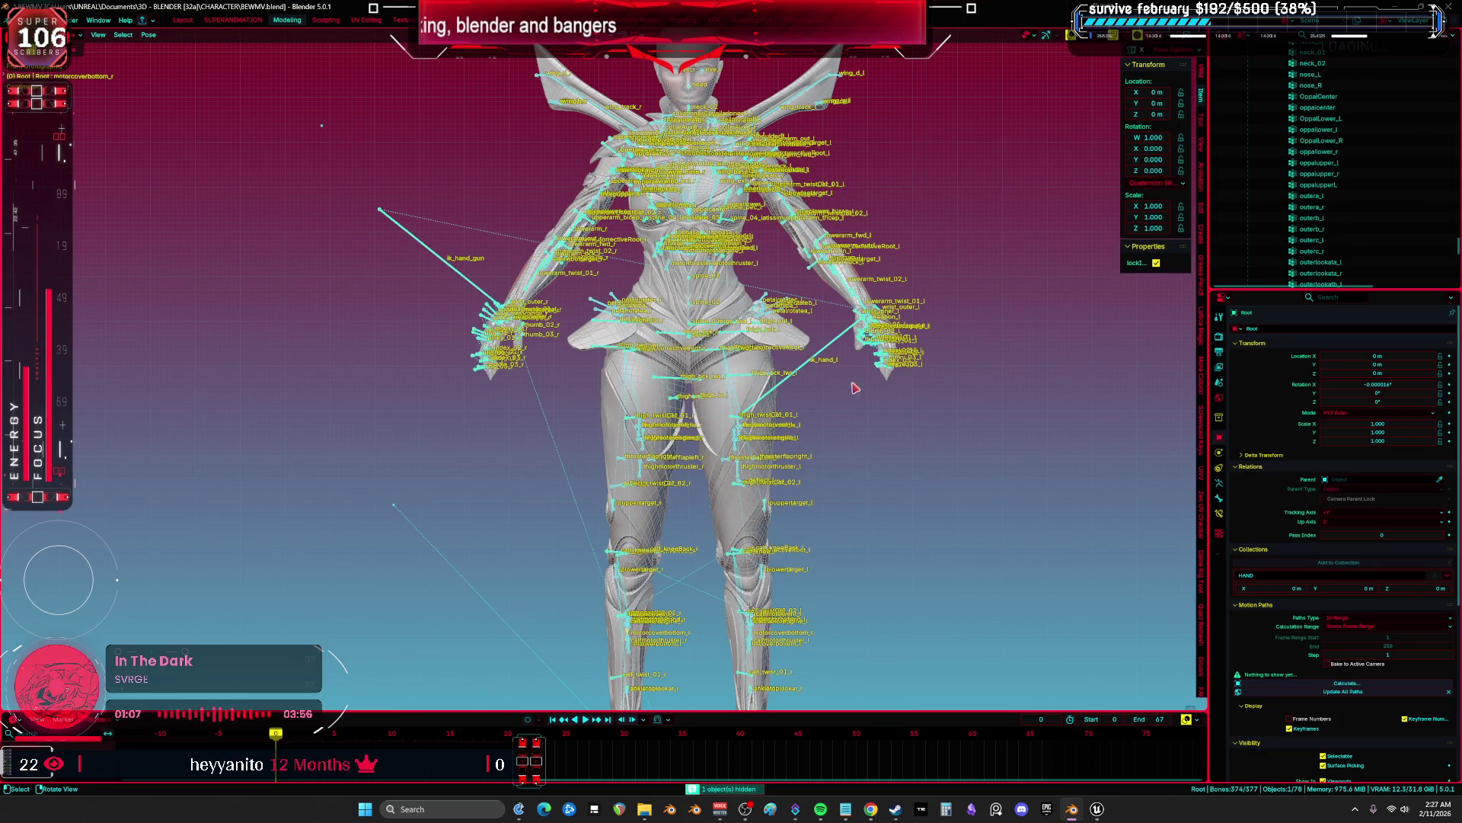
click(1220, 483)
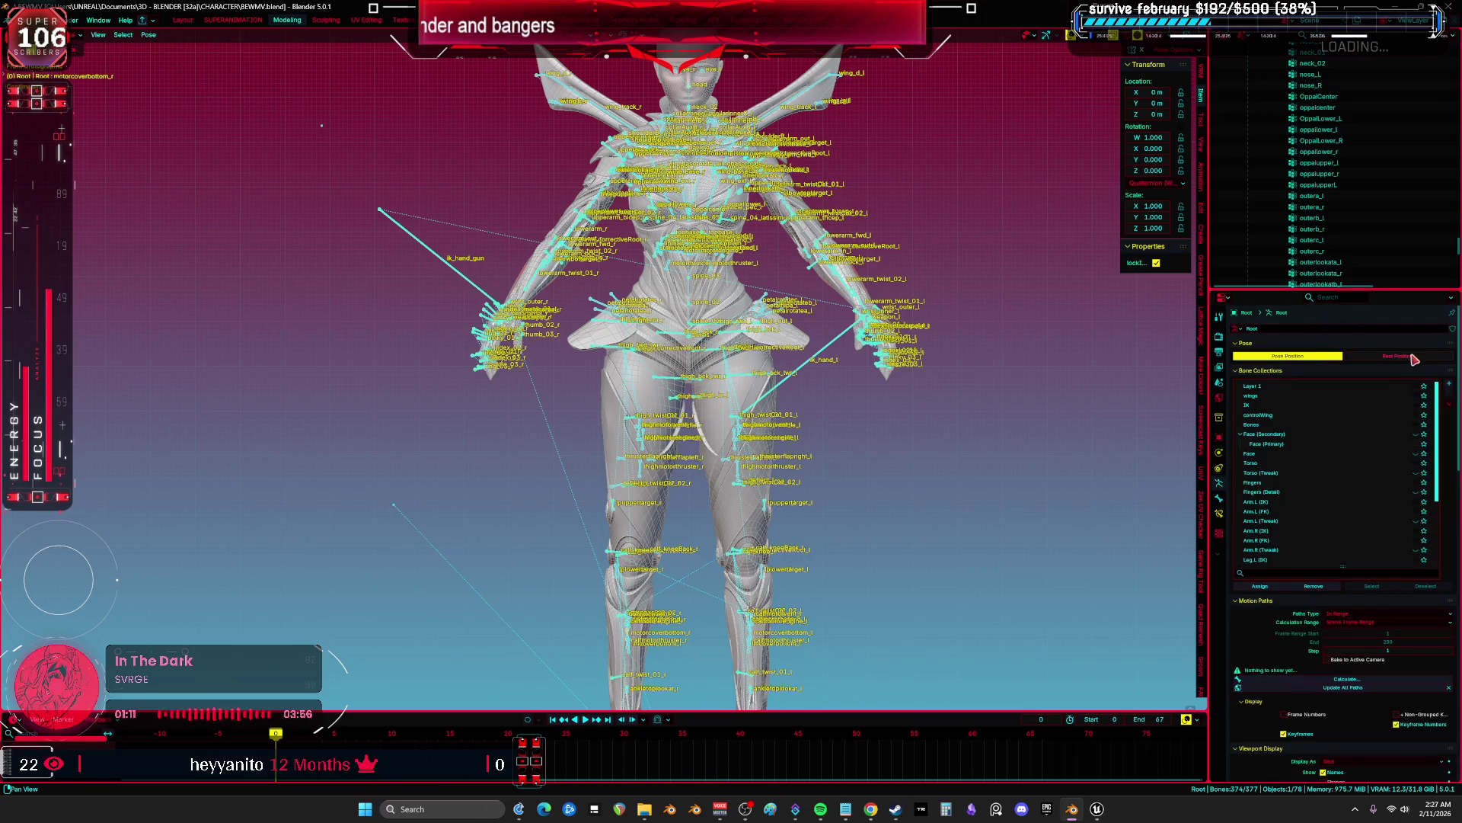
click(1415, 358)
click(548, 326)
key(shift+alt+z)
scroll(777, 299, down, 3)
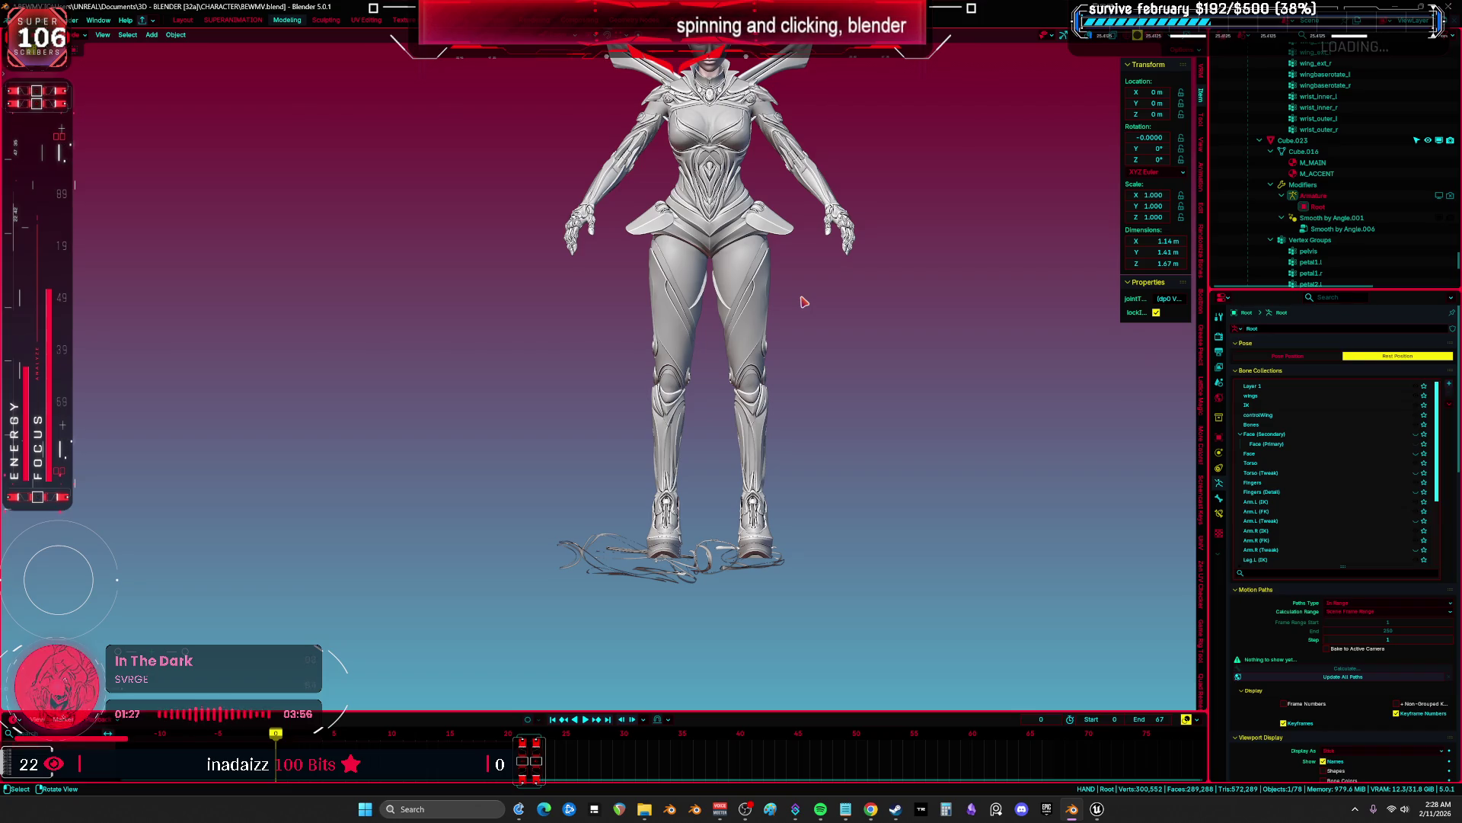
key(ctrl+s)
middle_drag(784, 362, 752, 368)
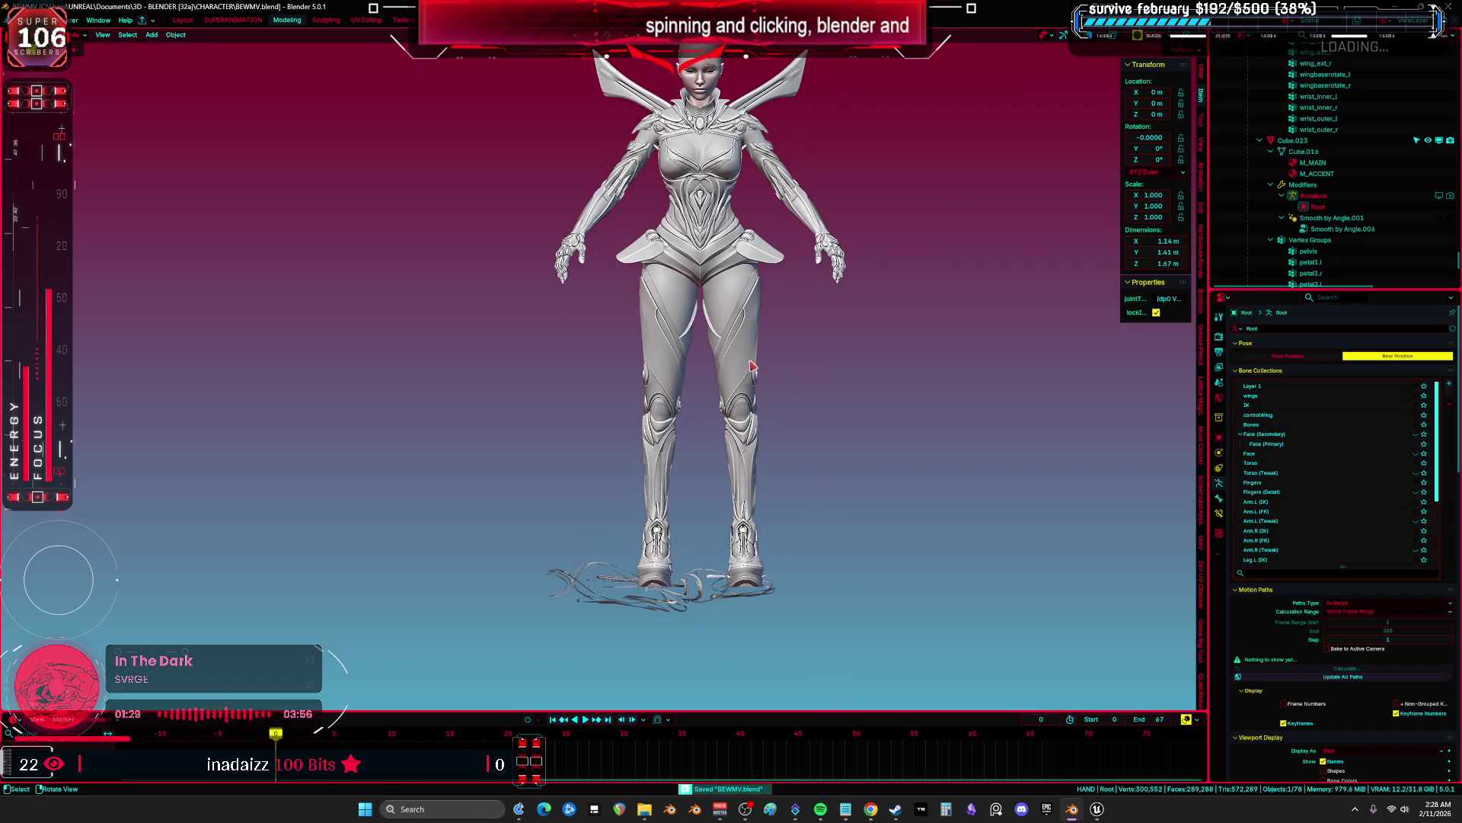
Show the rig overlays, remove the UVRGB map from GC_UpperLeg, and hide it.
key(shift+alt+z)
click(732, 384)
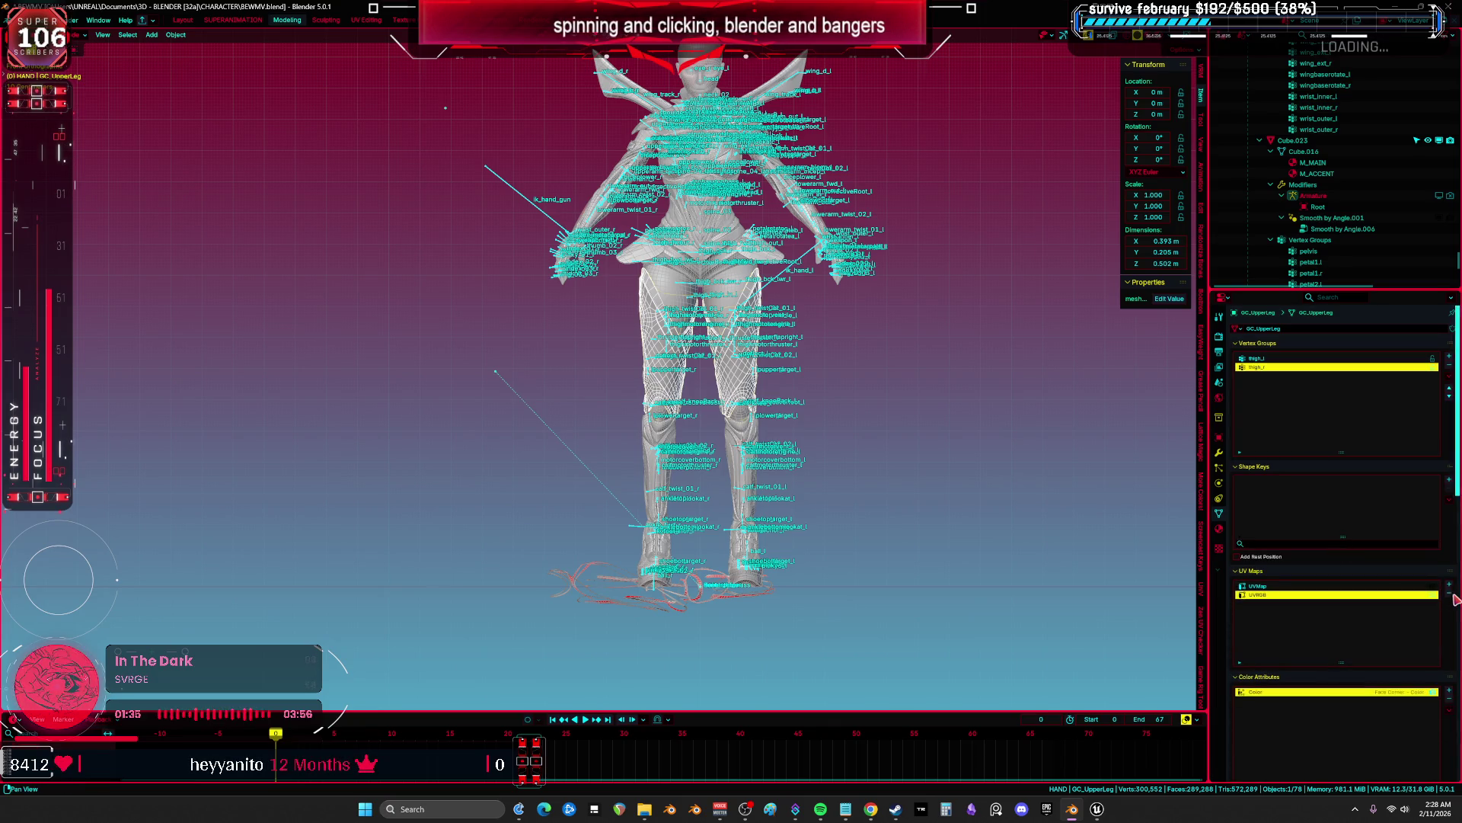
click(1449, 594)
scroll(720, 472, up, 3)
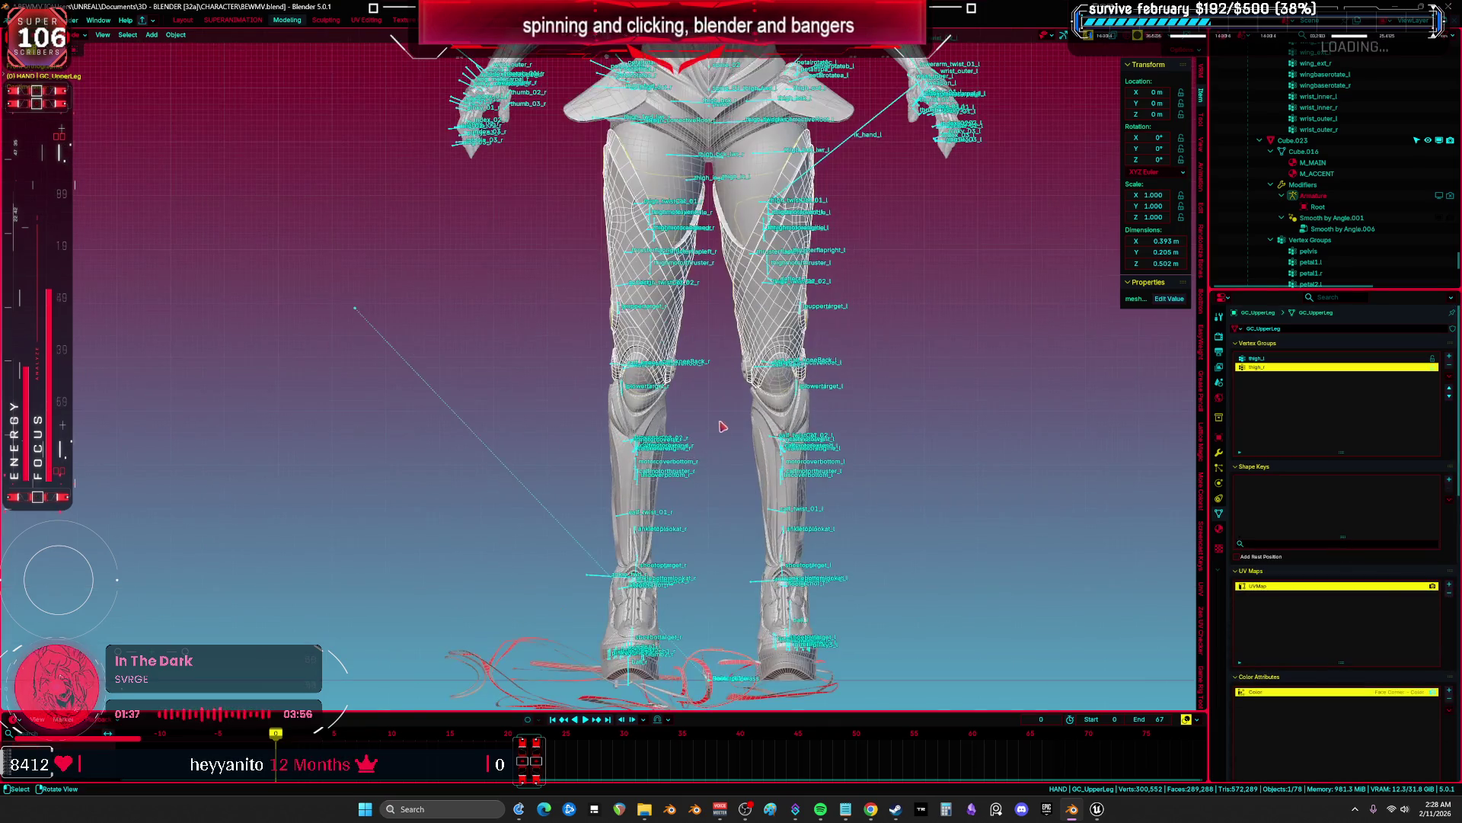
key(h)
Remove the UVRGB map from GC_LowerLeg and Body, hiding each afterwards.
click(752, 446)
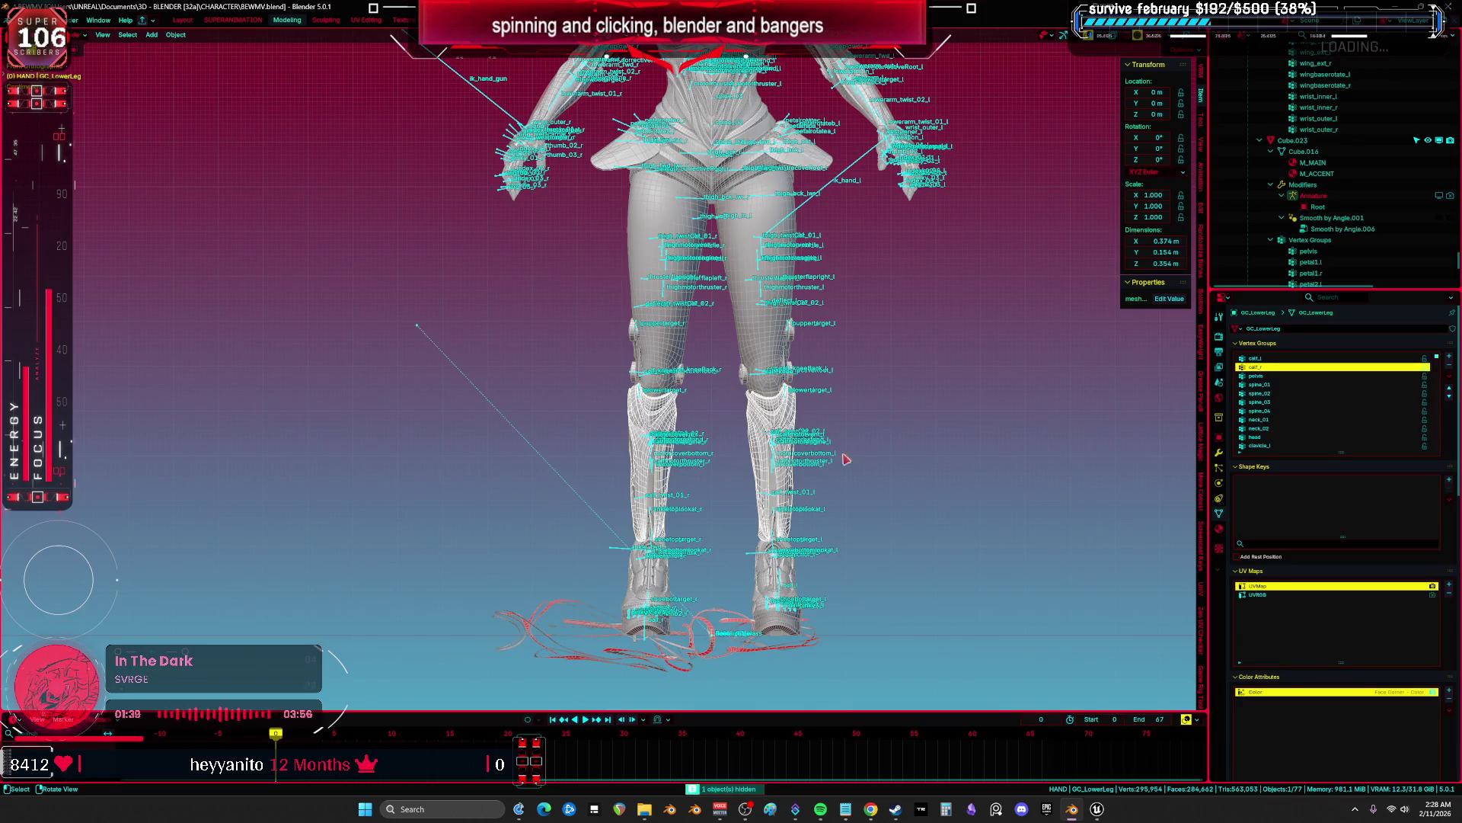
click(1425, 594)
click(1449, 594)
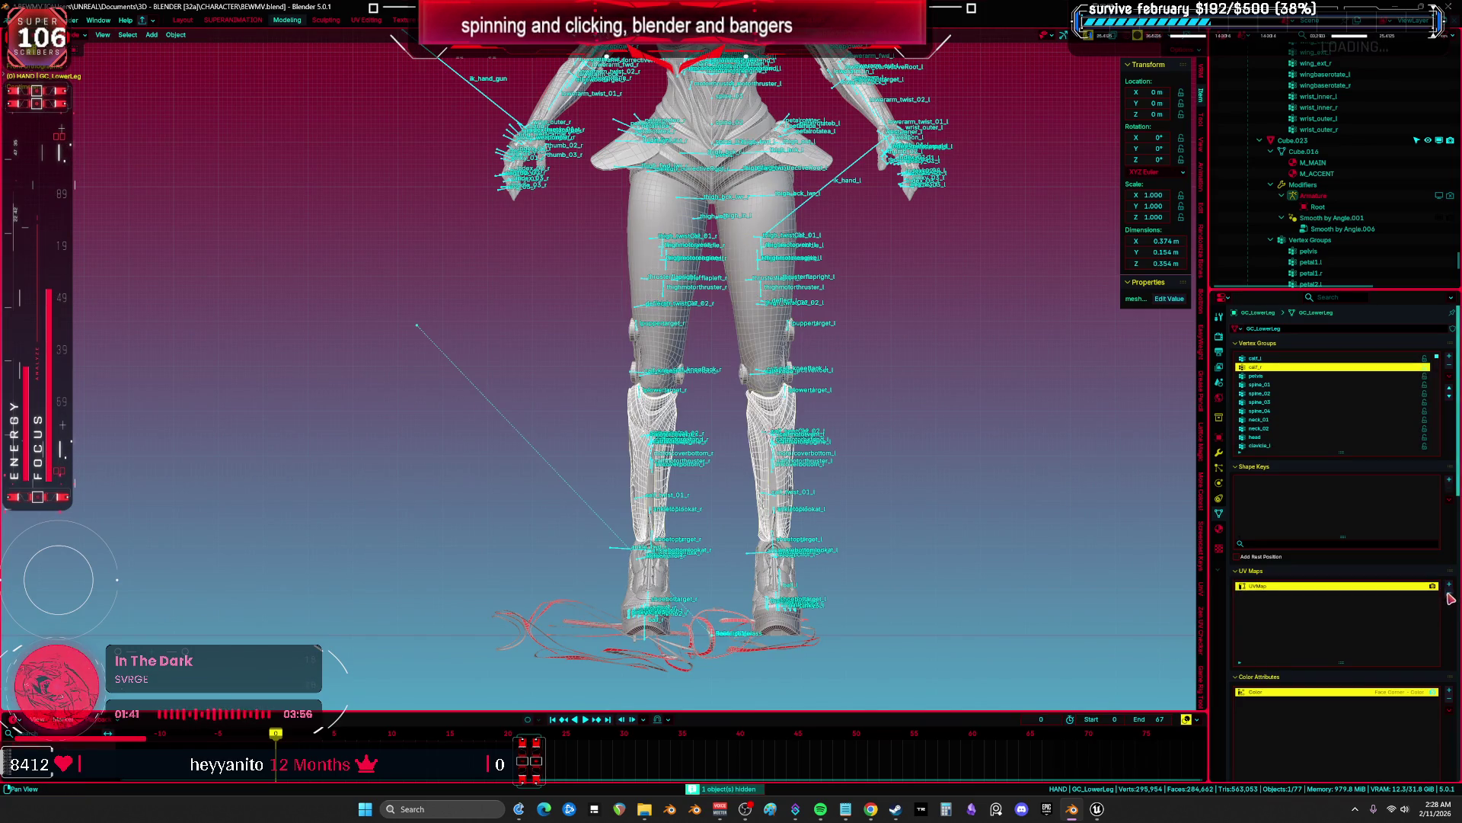
key(Delete)
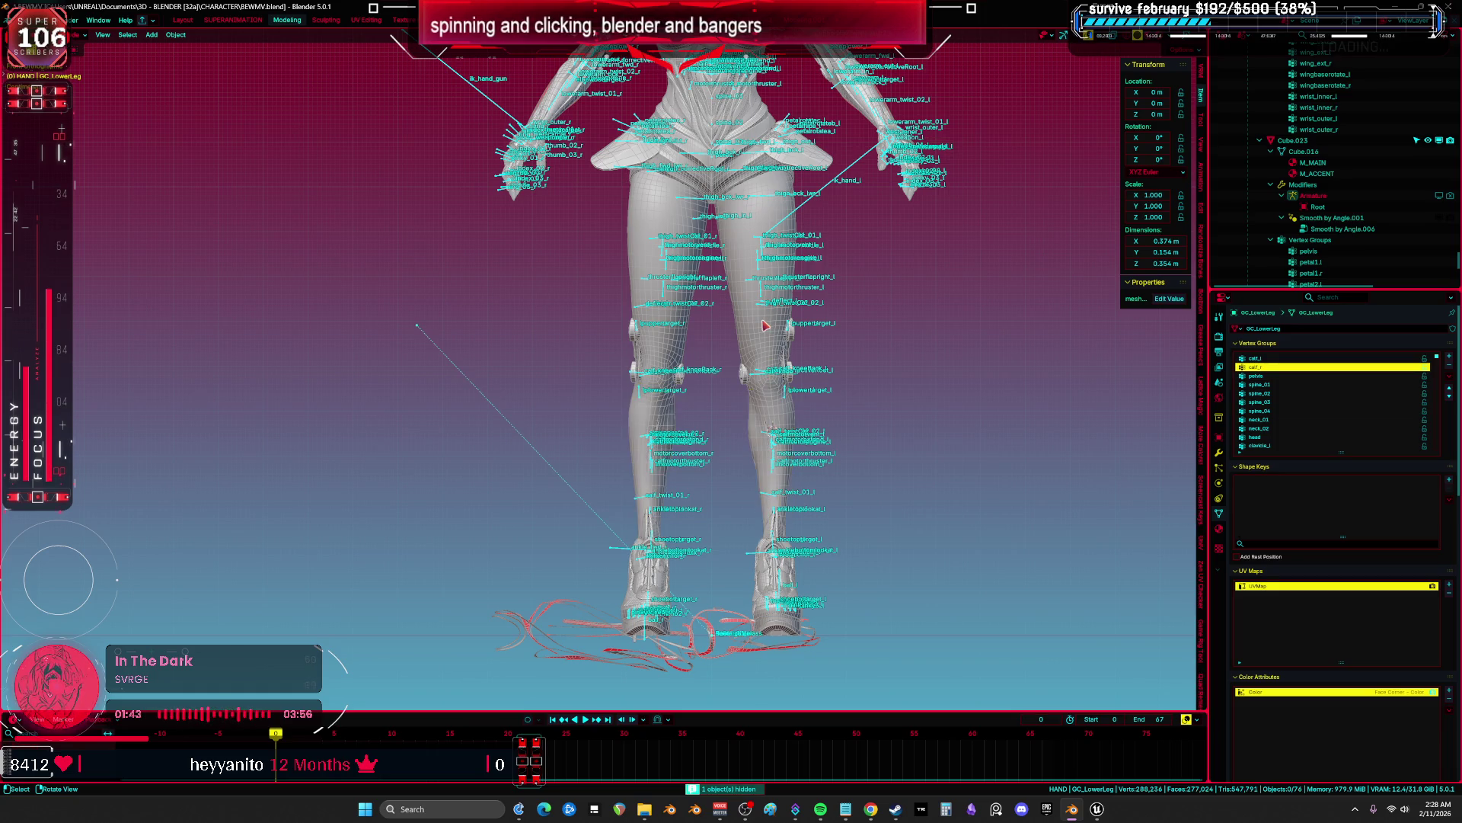
click(767, 339)
click(1448, 595)
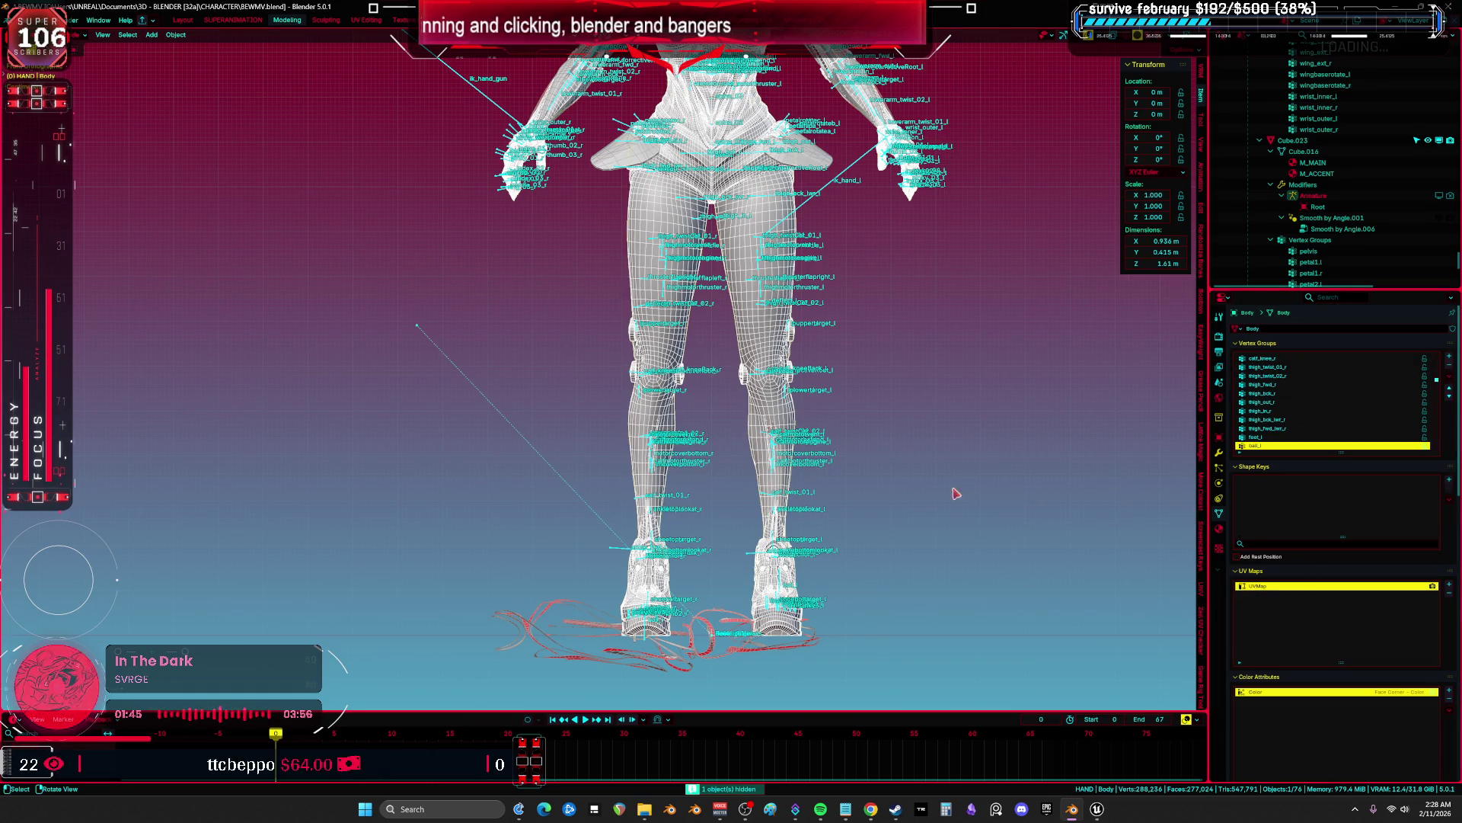
key(Delete)
Strip UVRGB from GC_Heel and GC_Engine and hide both pieces.
click(772, 590)
click(1265, 594)
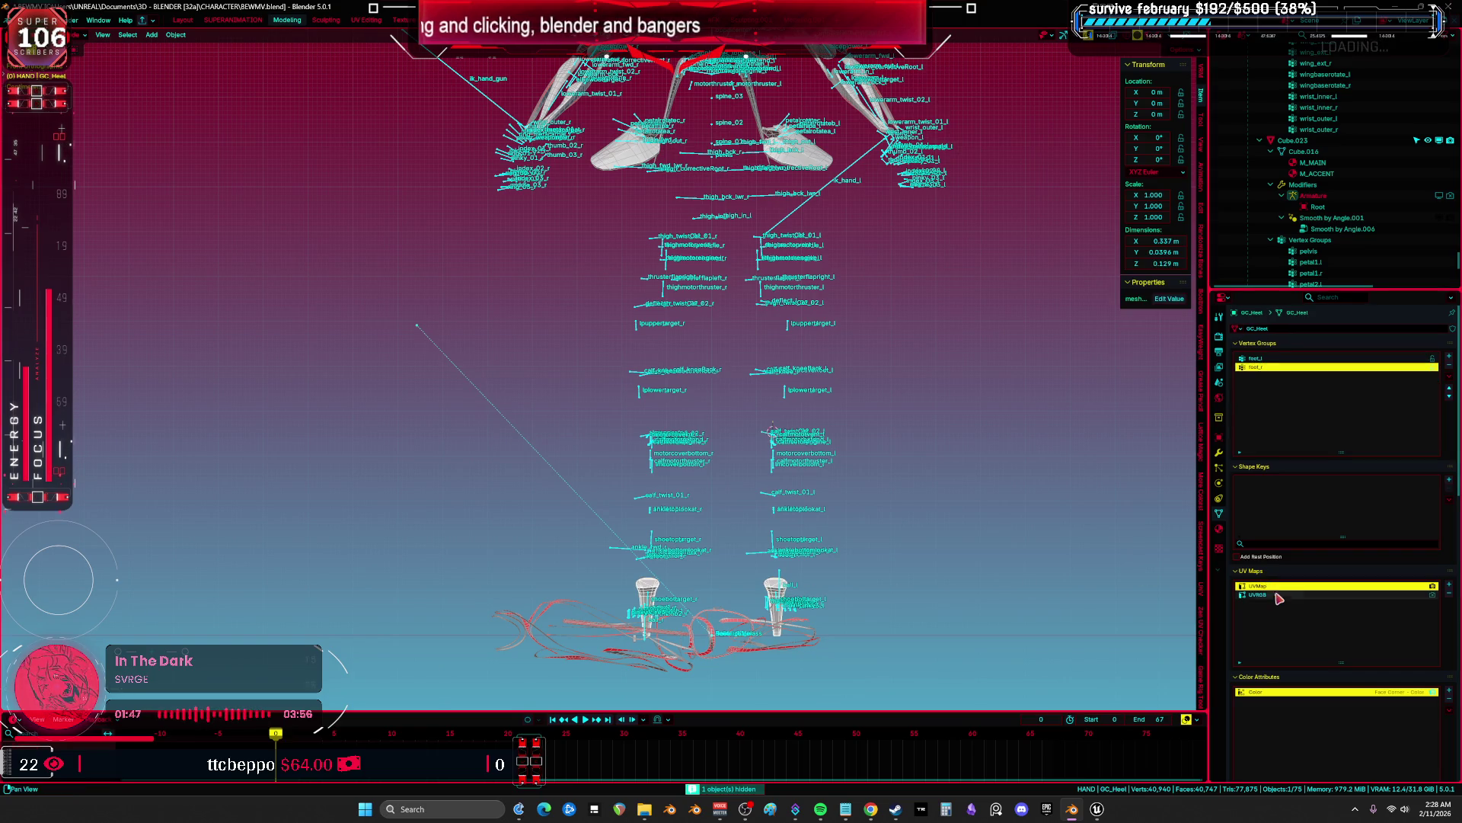
click(1449, 595)
key(Delete)
middle_drag(830, 548, 836, 511)
click(837, 511)
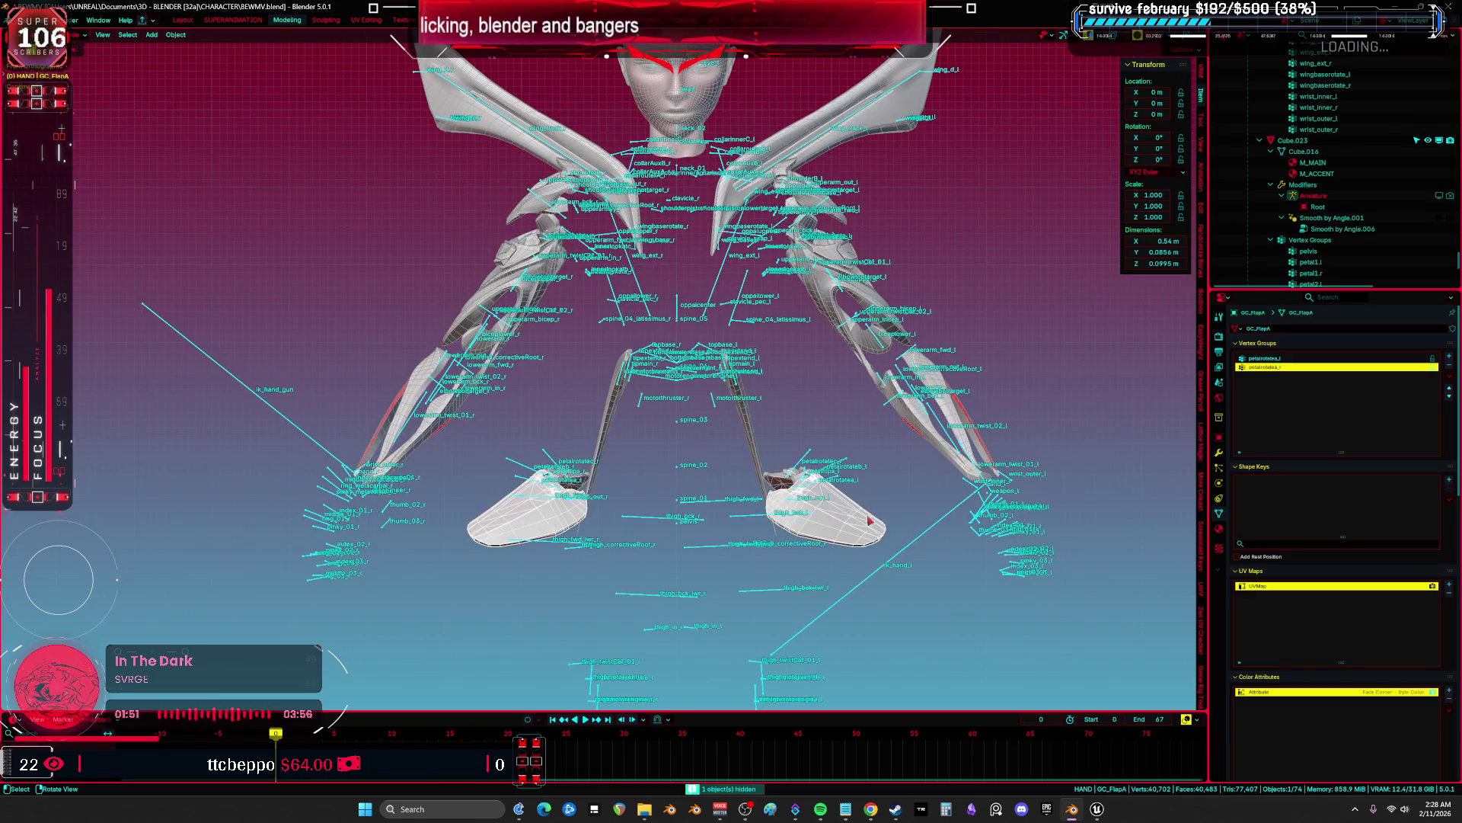
click(749, 419)
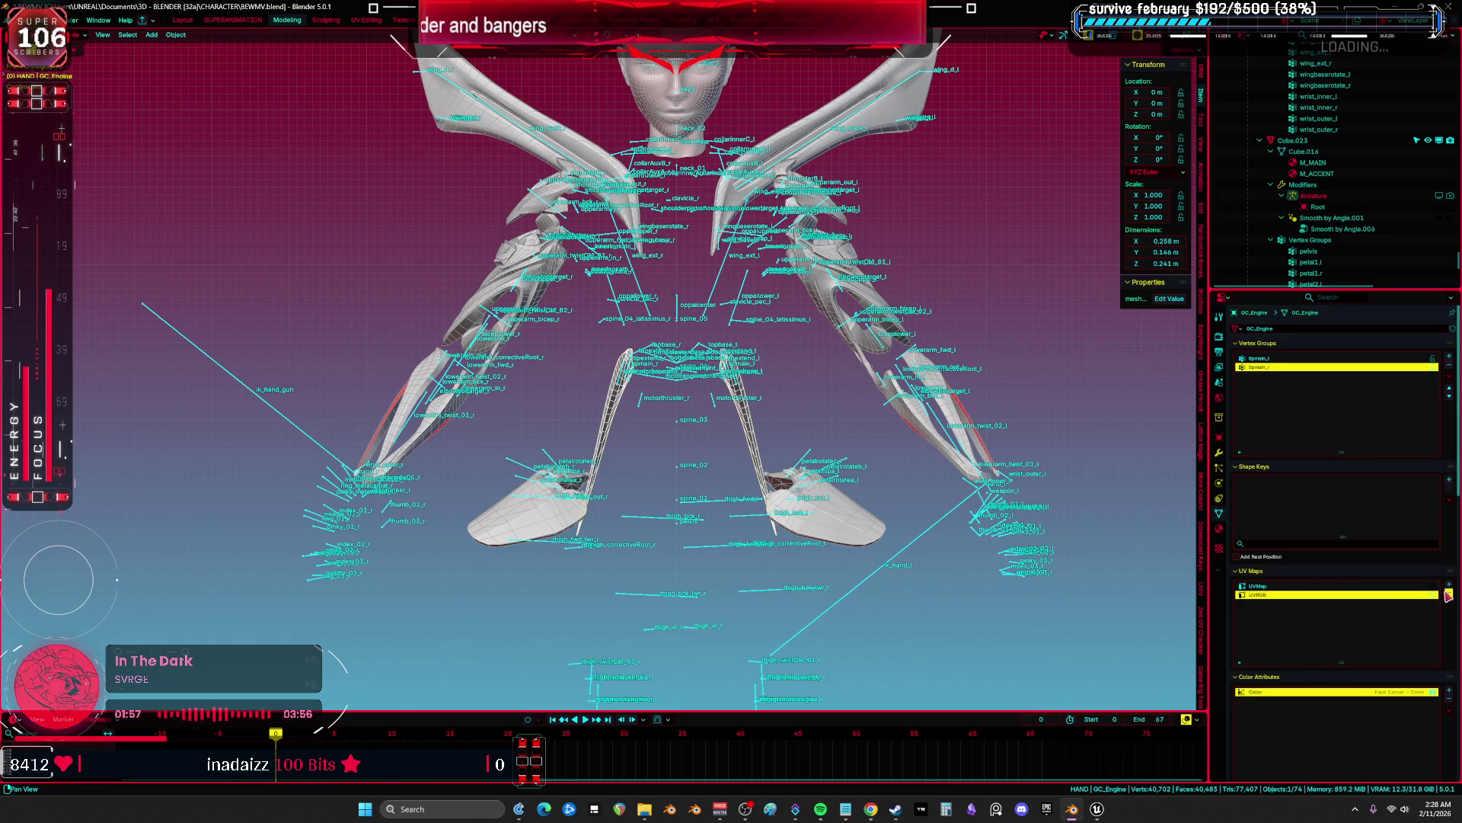
click(1448, 592)
key(h)
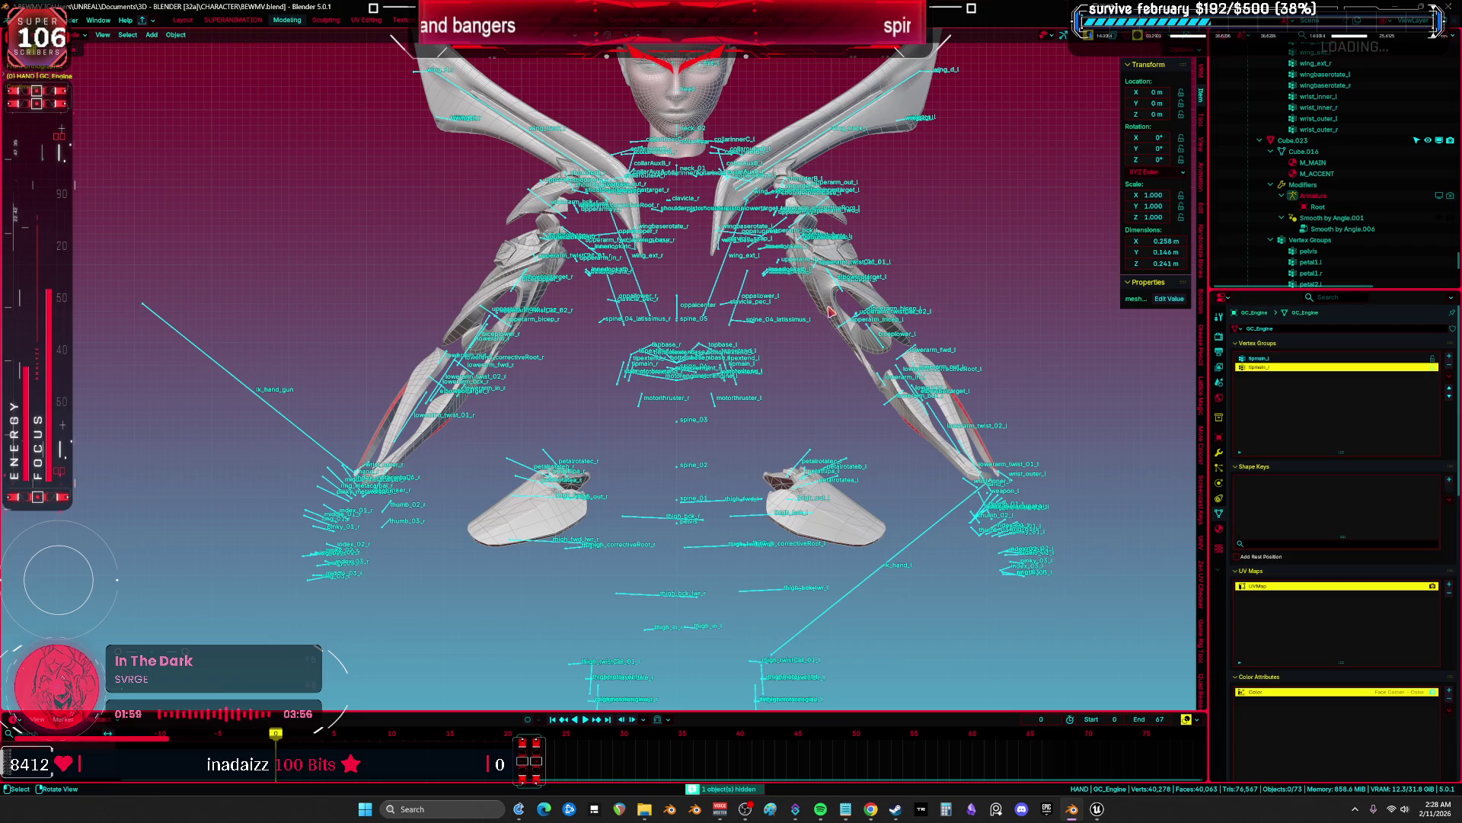
Remove UVRGB from GC_UpperArm and hide it, then hide GC_LowerArm.
click(873, 339)
click(1449, 592)
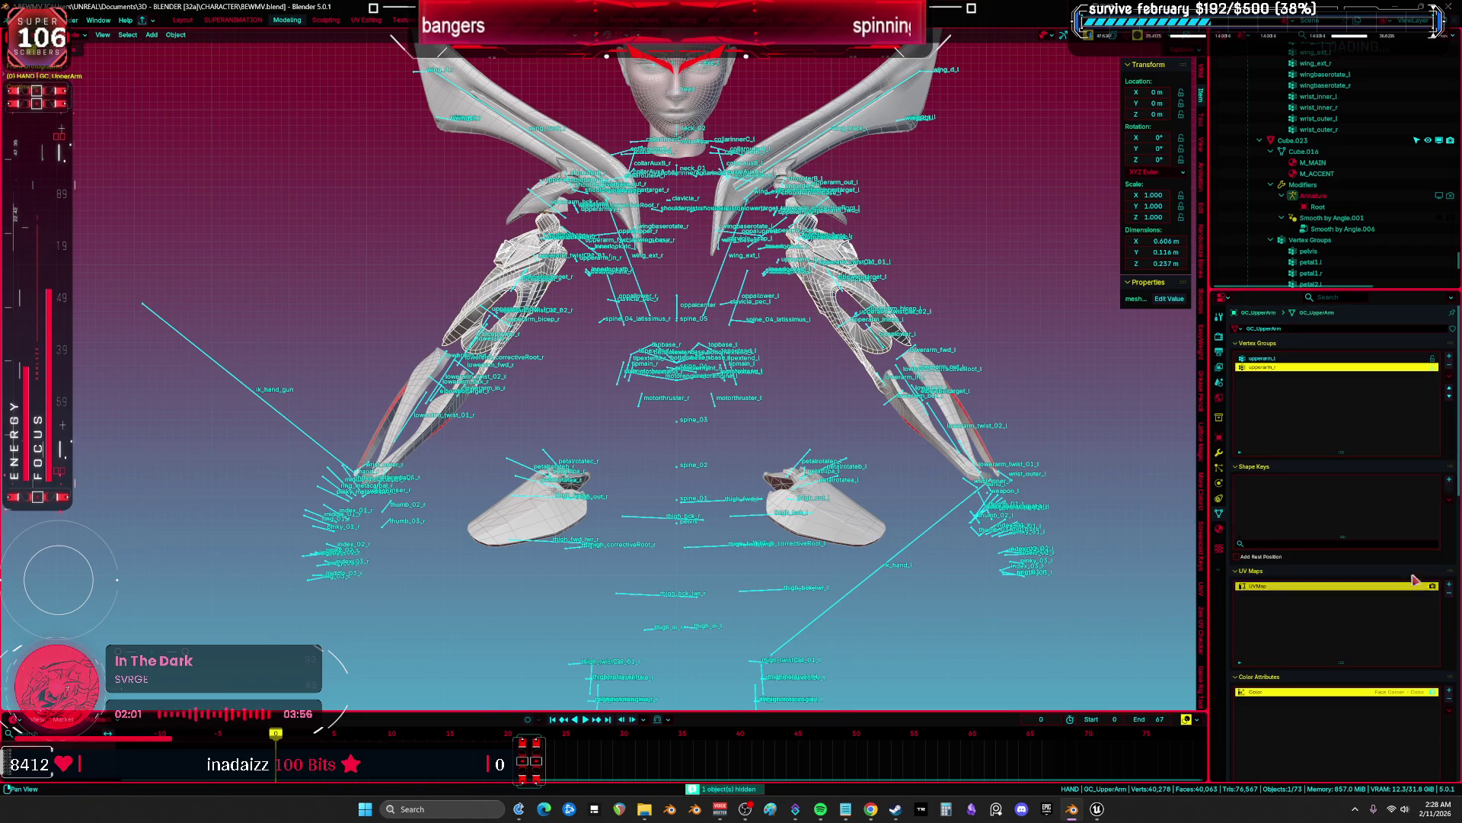
key(h)
click(923, 439)
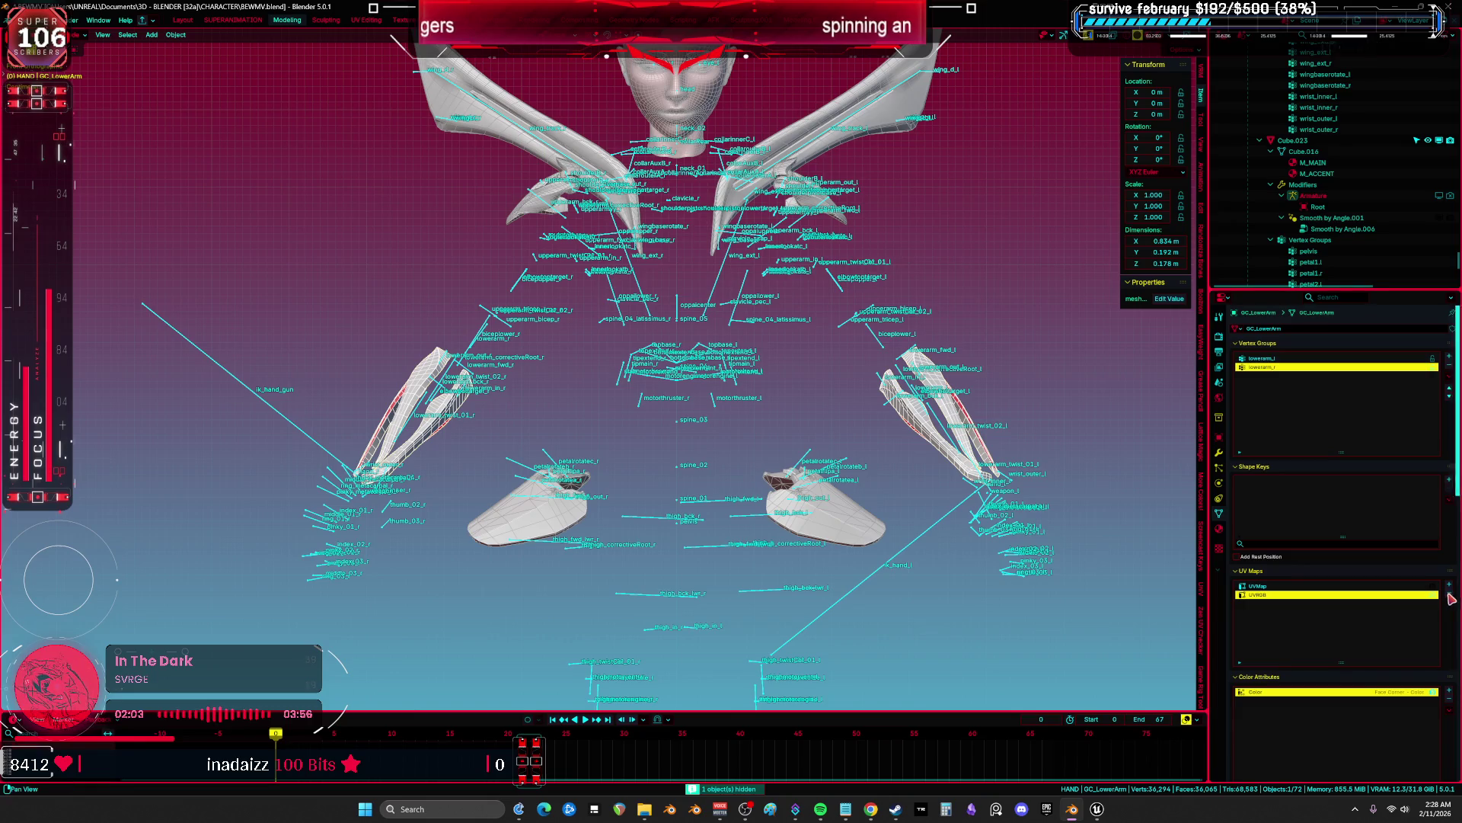
key(h)
Delete the UVRGB map from wing pieces GC_WingD and GC_WingA, hiding each.
click(864, 145)
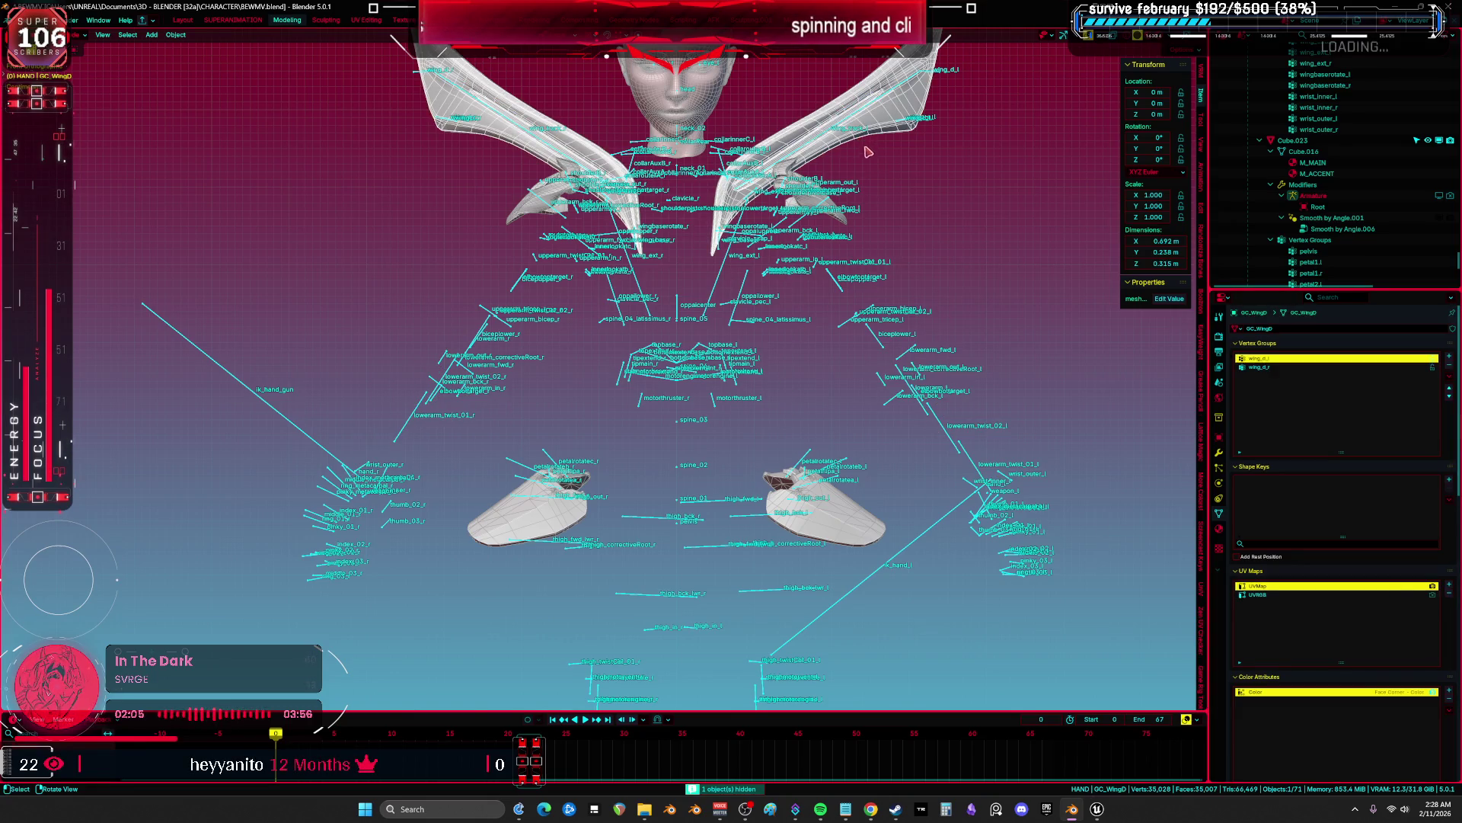
click(1361, 594)
click(1449, 592)
key(h)
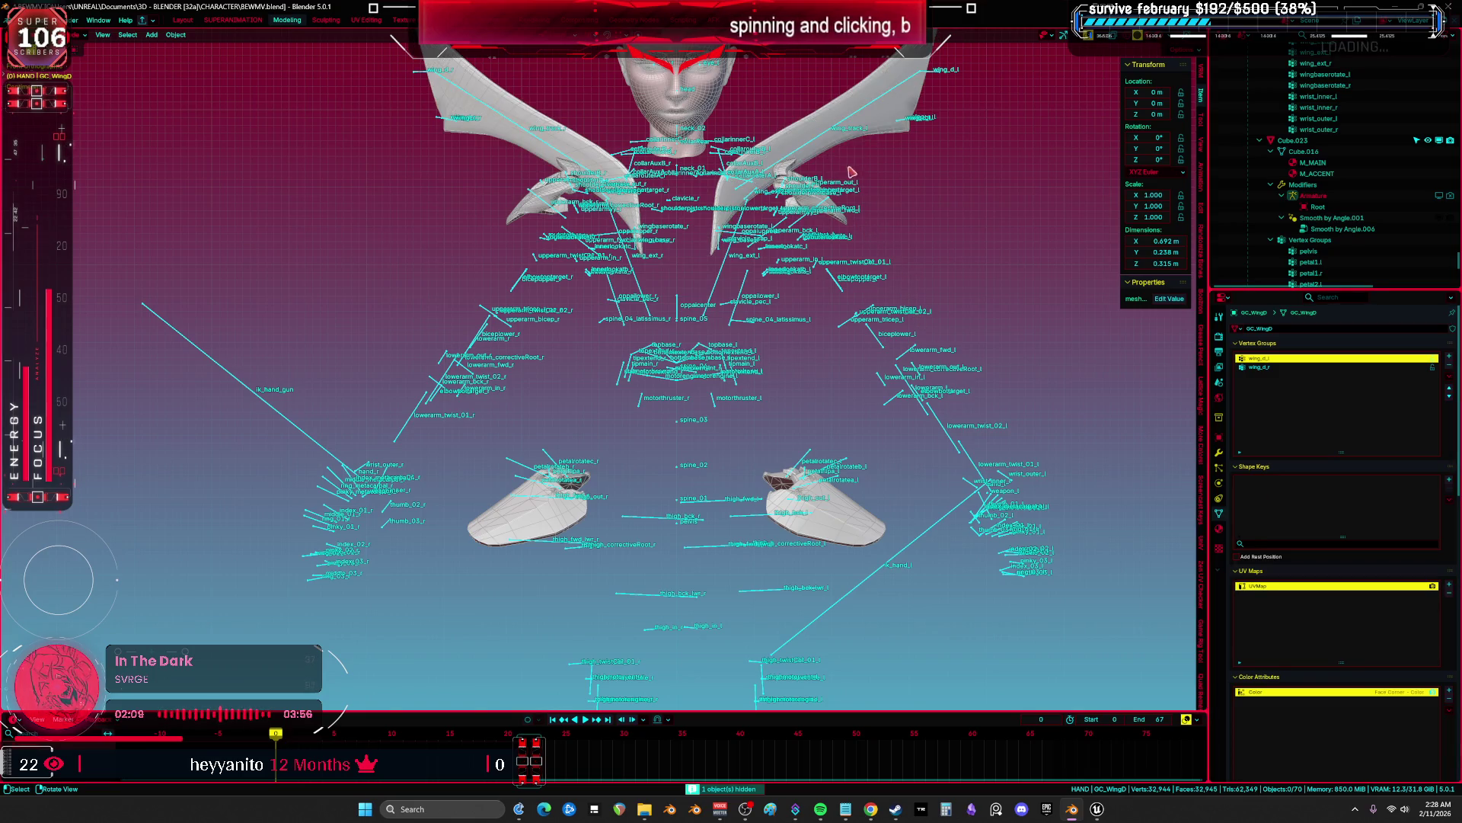
click(854, 135)
click(1362, 595)
click(1449, 591)
key(h)
Delete the UVRGB map from GC_WingB and GC_WingC, hiding each.
click(917, 168)
click(1361, 594)
click(1449, 593)
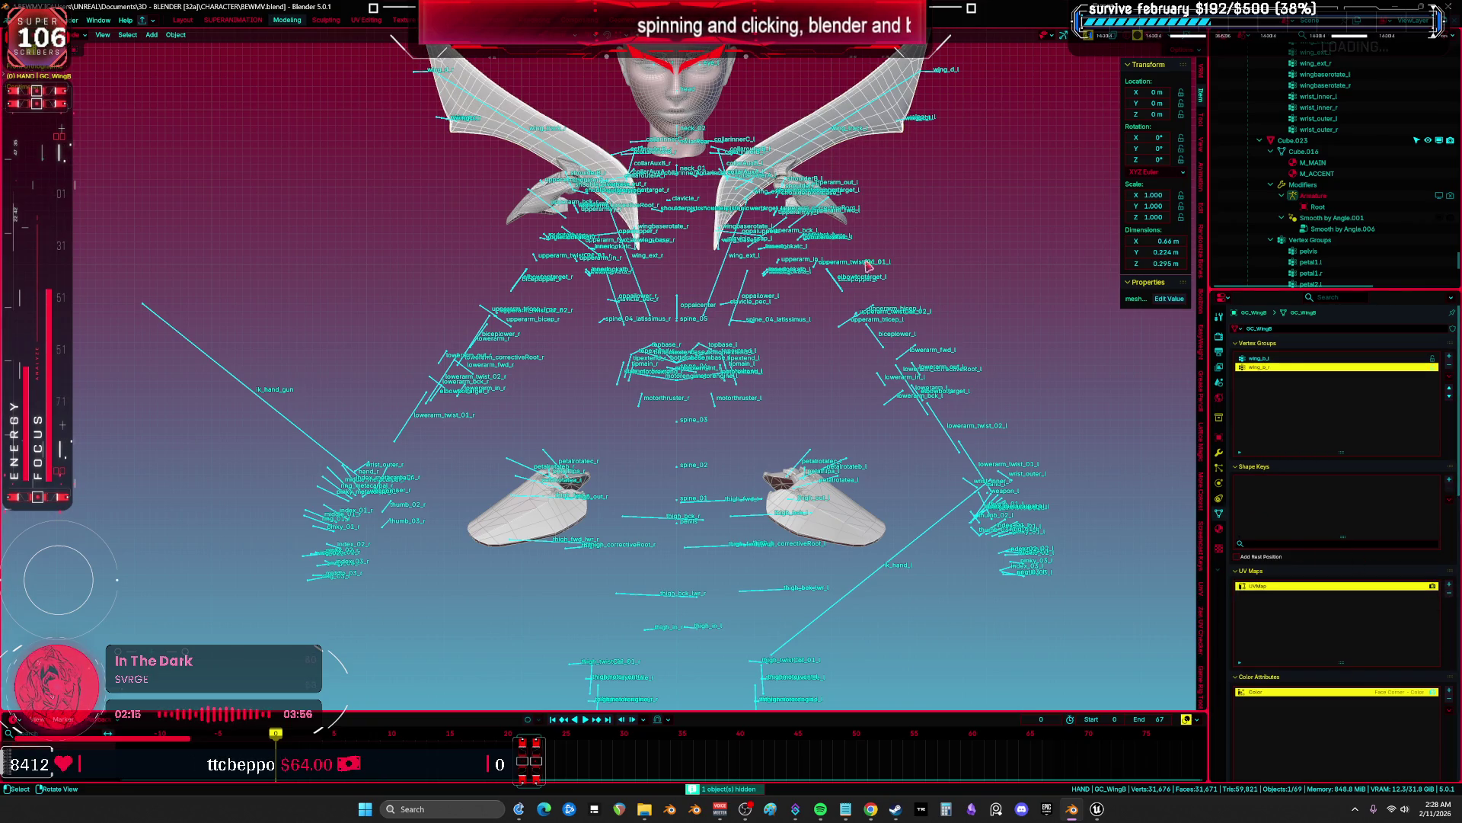
key(h)
click(872, 188)
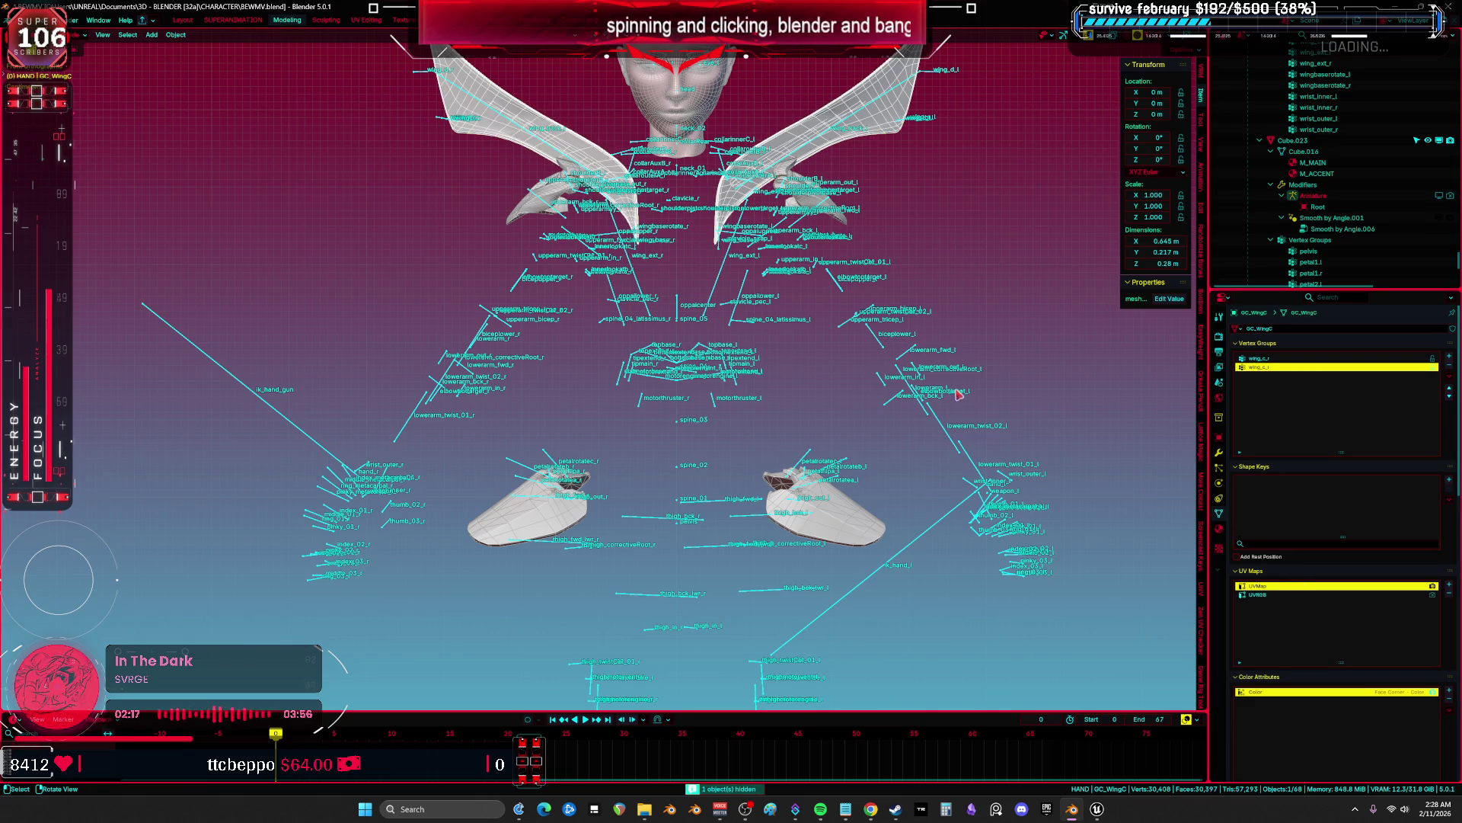
click(1274, 595)
click(1449, 592)
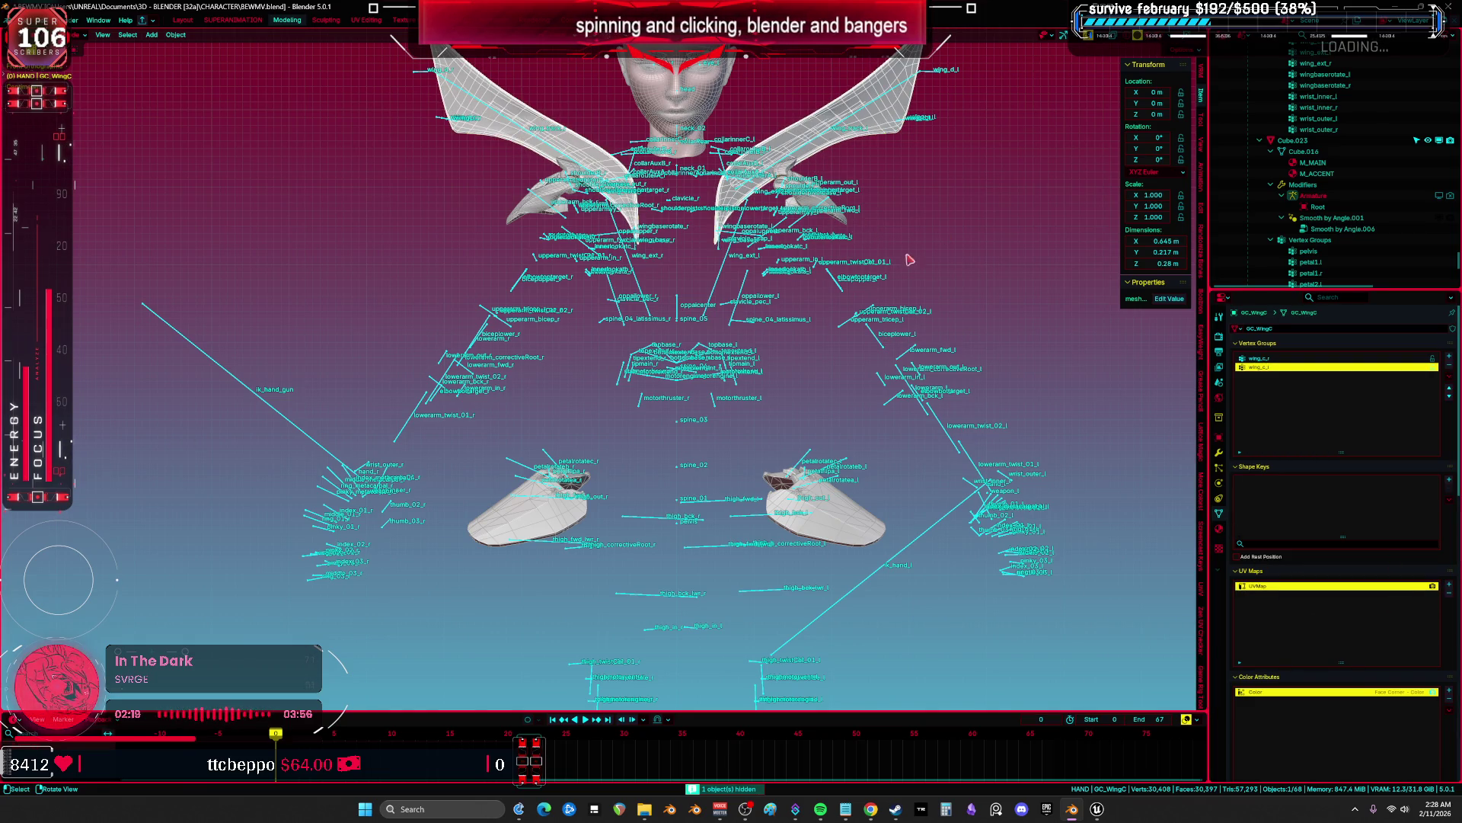
key(h)
Remove UVRGB from shoulder pieces GC_Forward and GC_Middle, hiding each.
click(836, 221)
click(1268, 595)
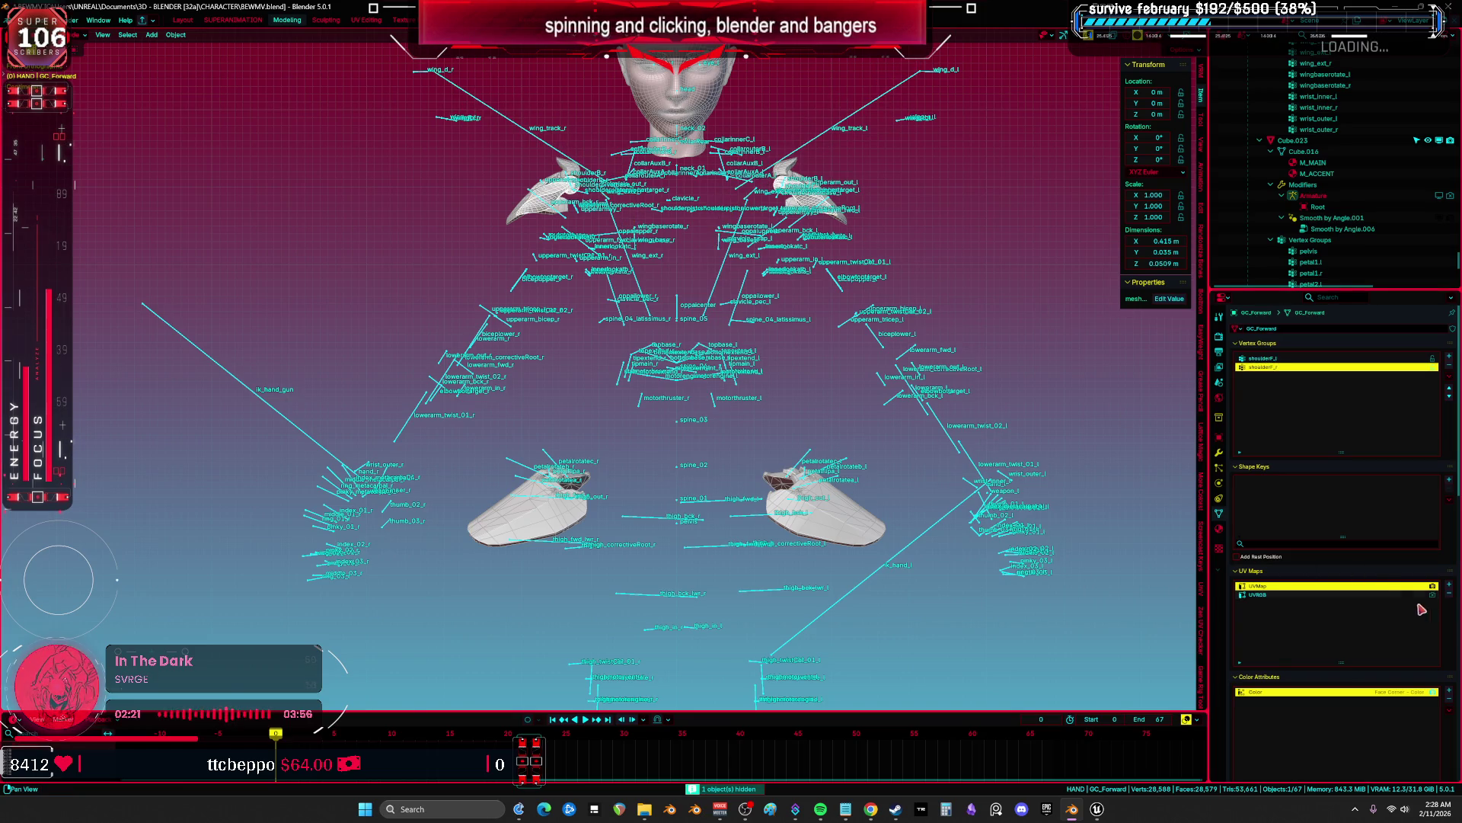
click(1450, 599)
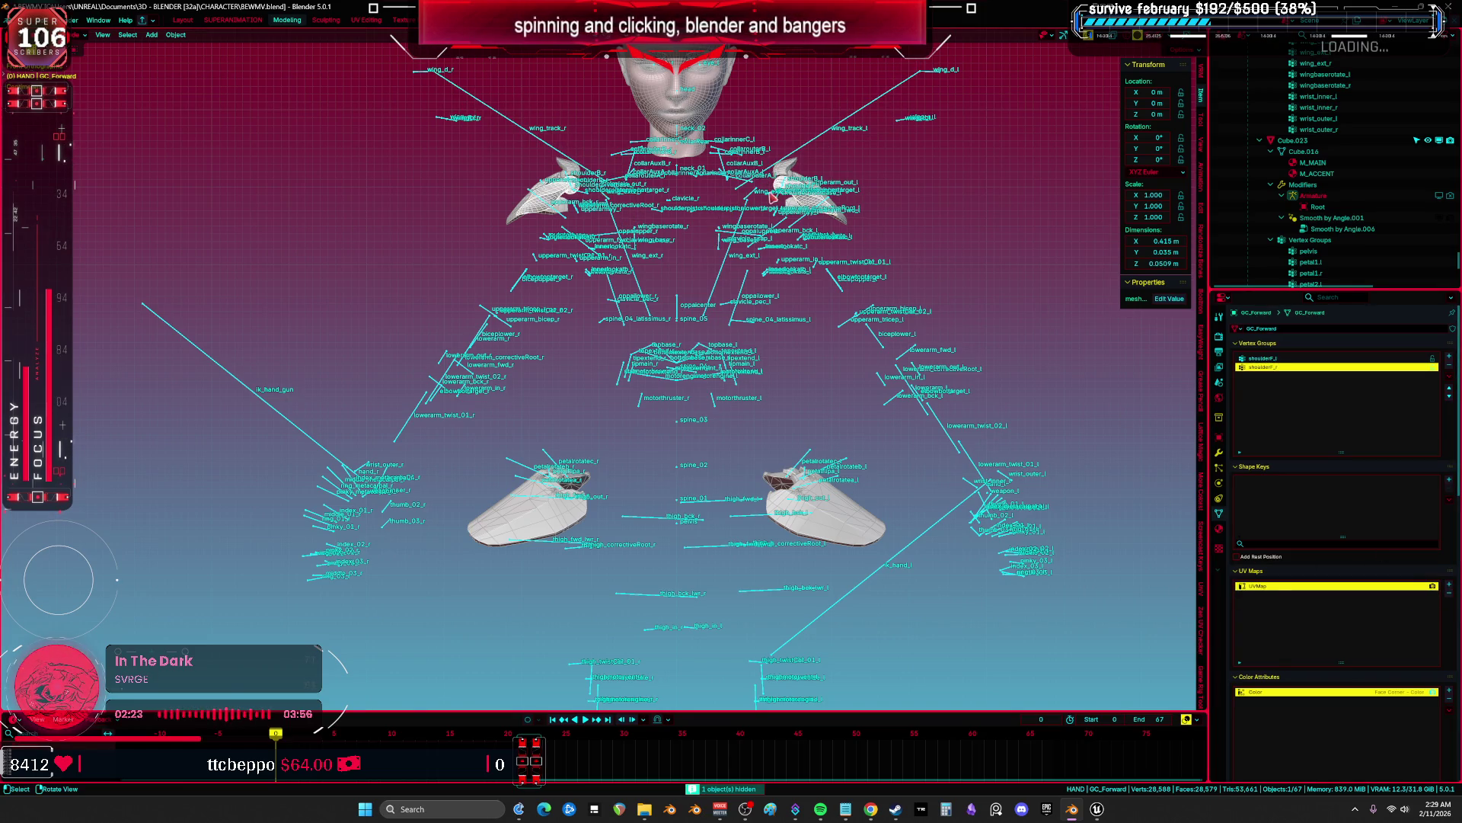
key(h)
click(846, 223)
click(1295, 595)
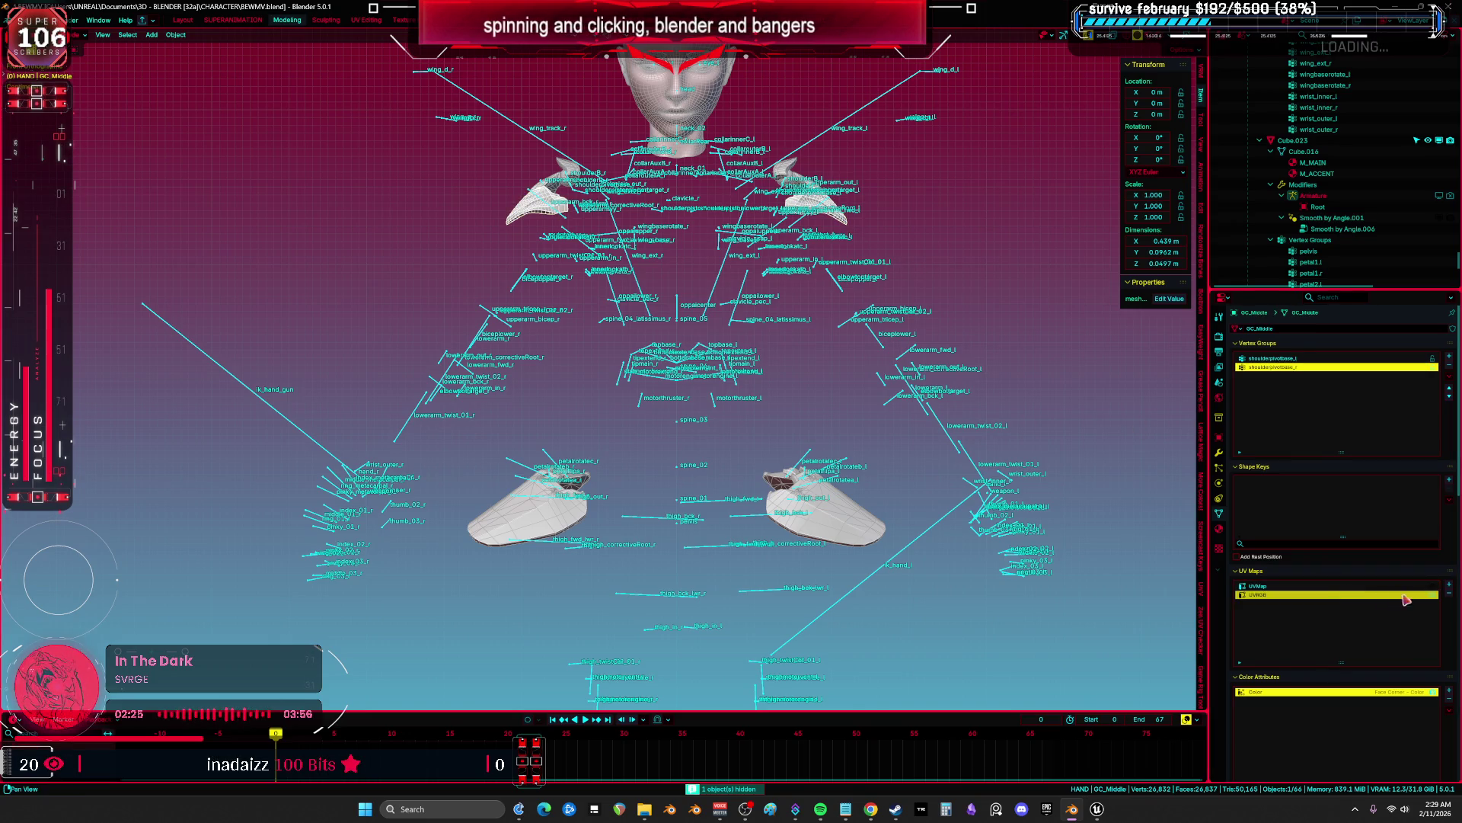
click(1450, 600)
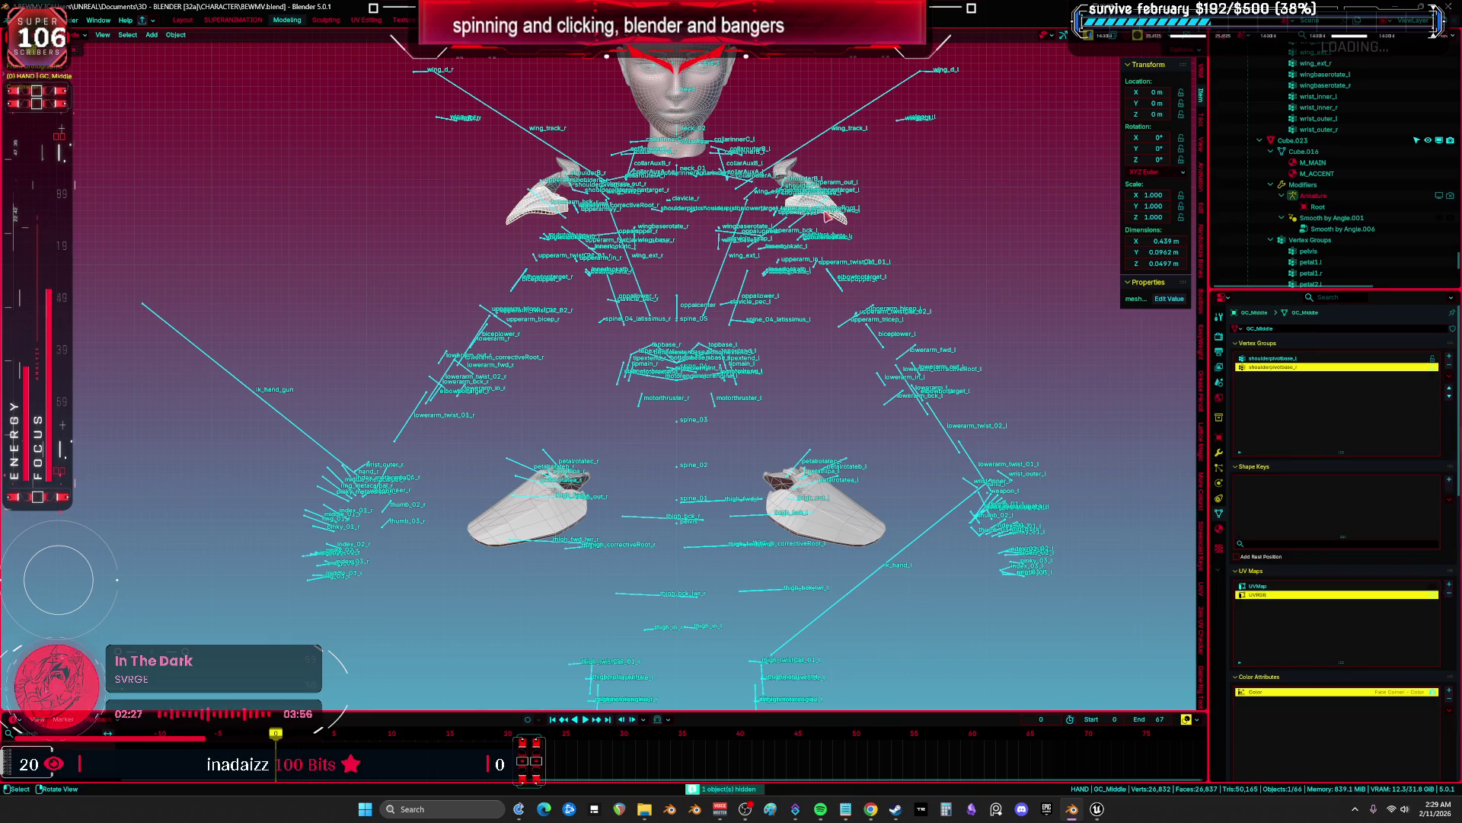
key(h)
Remove UVRGB from GC_Backward and hide it, then hide GC_TopShoulder.
click(809, 185)
click(1295, 594)
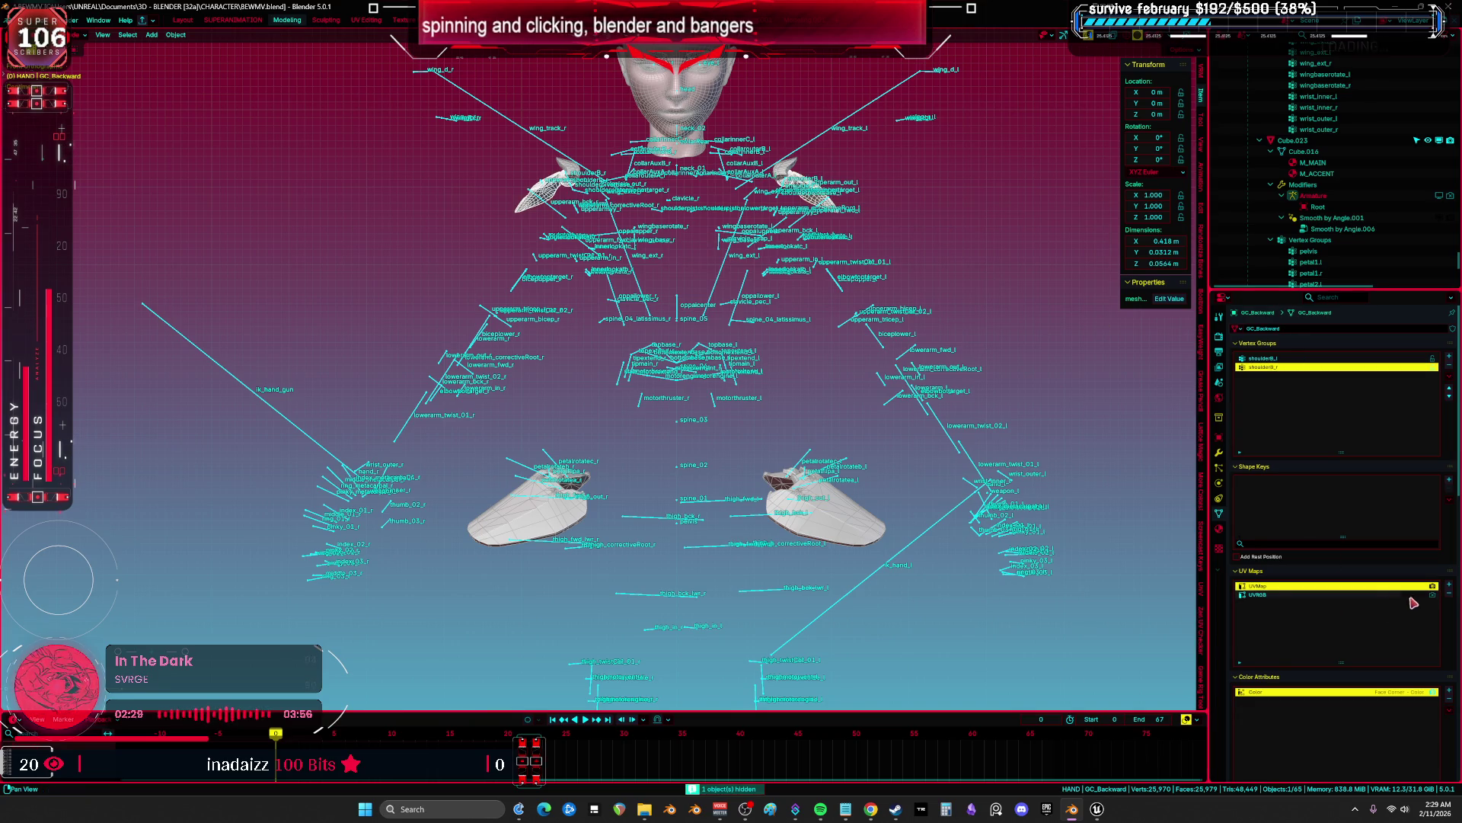
click(1449, 598)
key(h)
click(793, 165)
click(1367, 595)
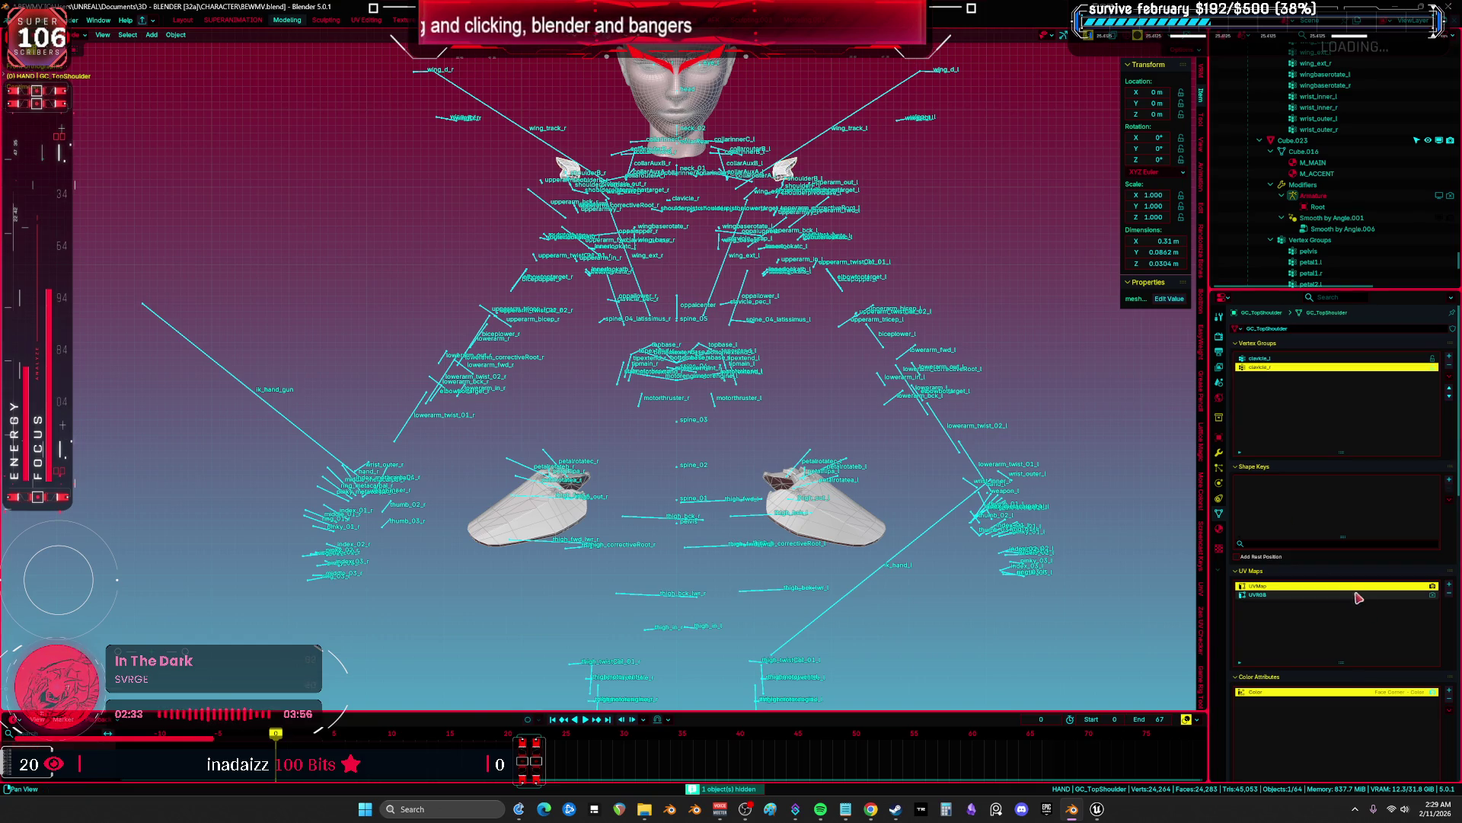
key(h)
Reveal all meshes, delete the extra UVMap from GFX_Sole, and hide it.
scroll(842, 405, down, 3)
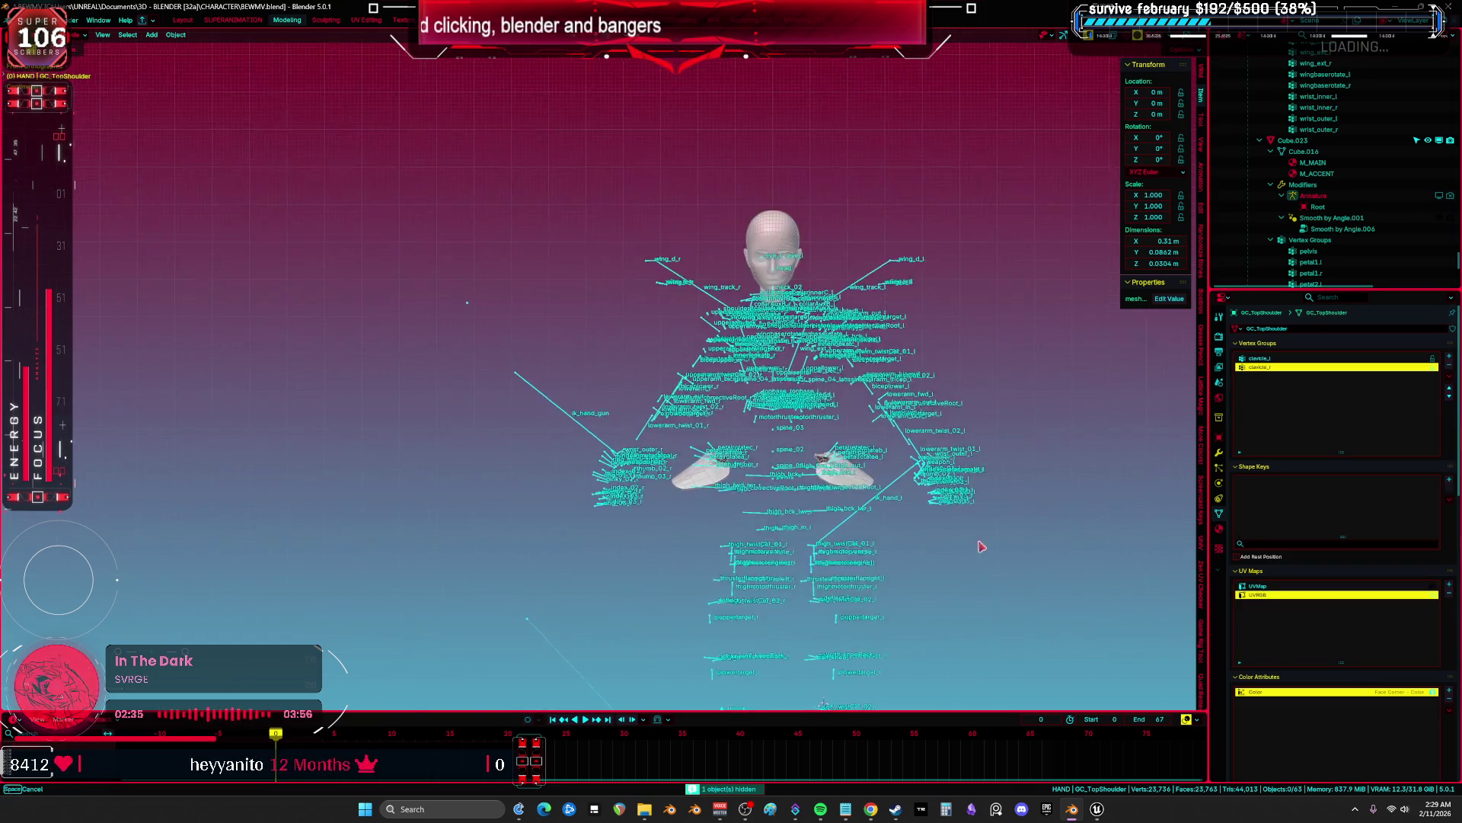
middle_drag(979, 562, 924, 304)
key(alt+h)
scroll(770, 601, up, 8)
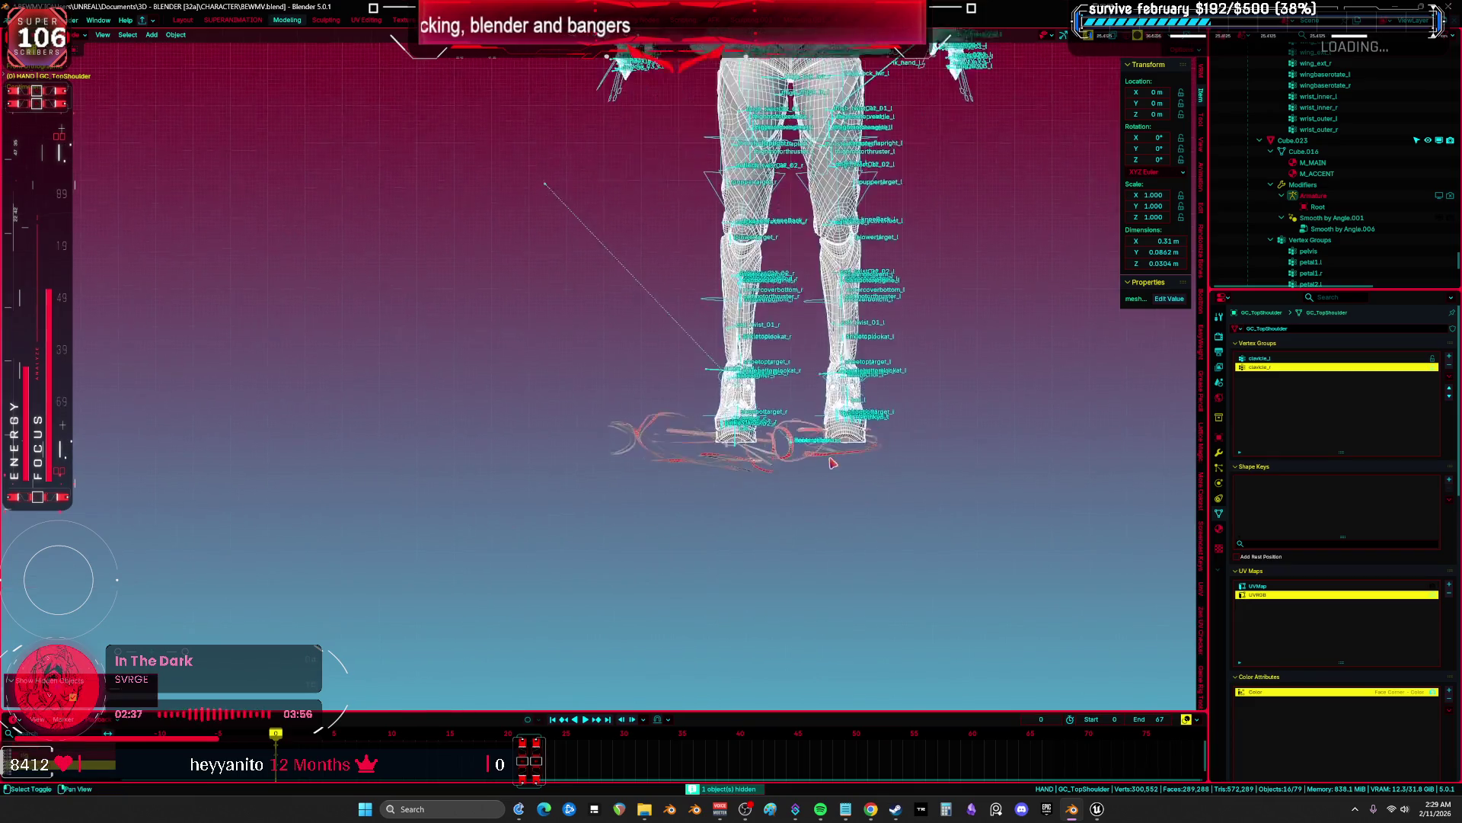
click(776, 444)
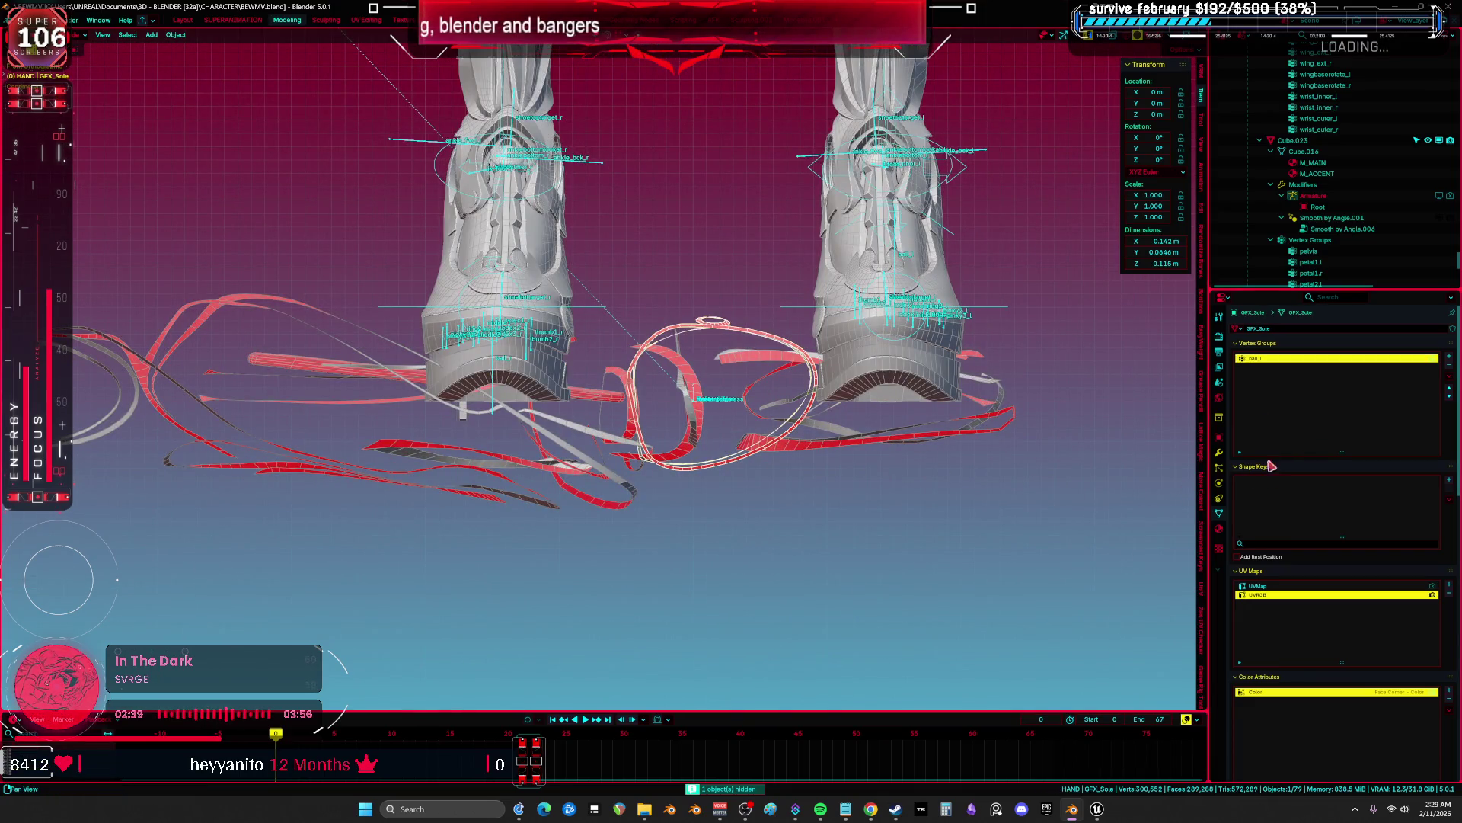
click(1279, 586)
click(1449, 592)
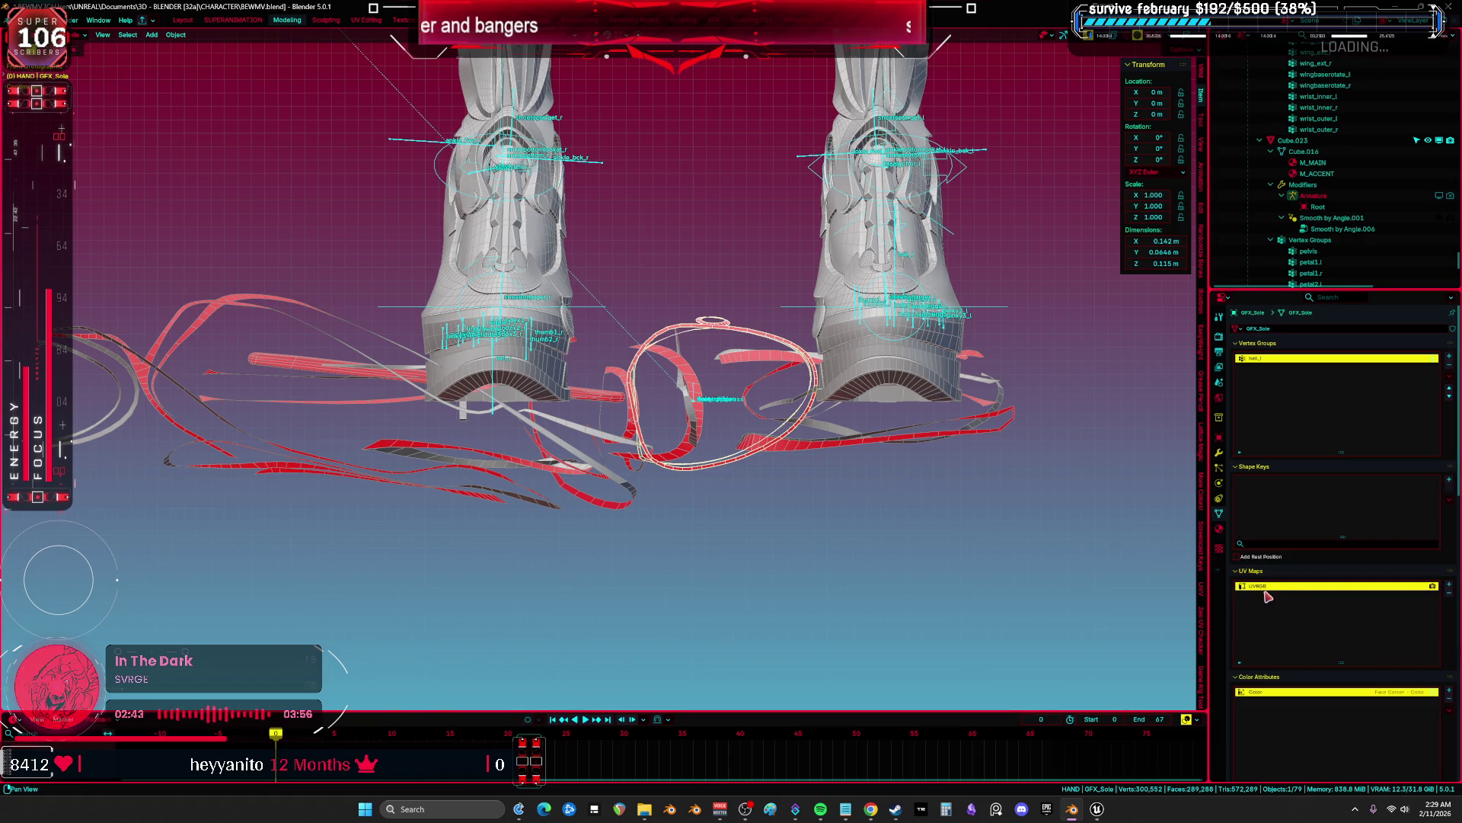
key(h)
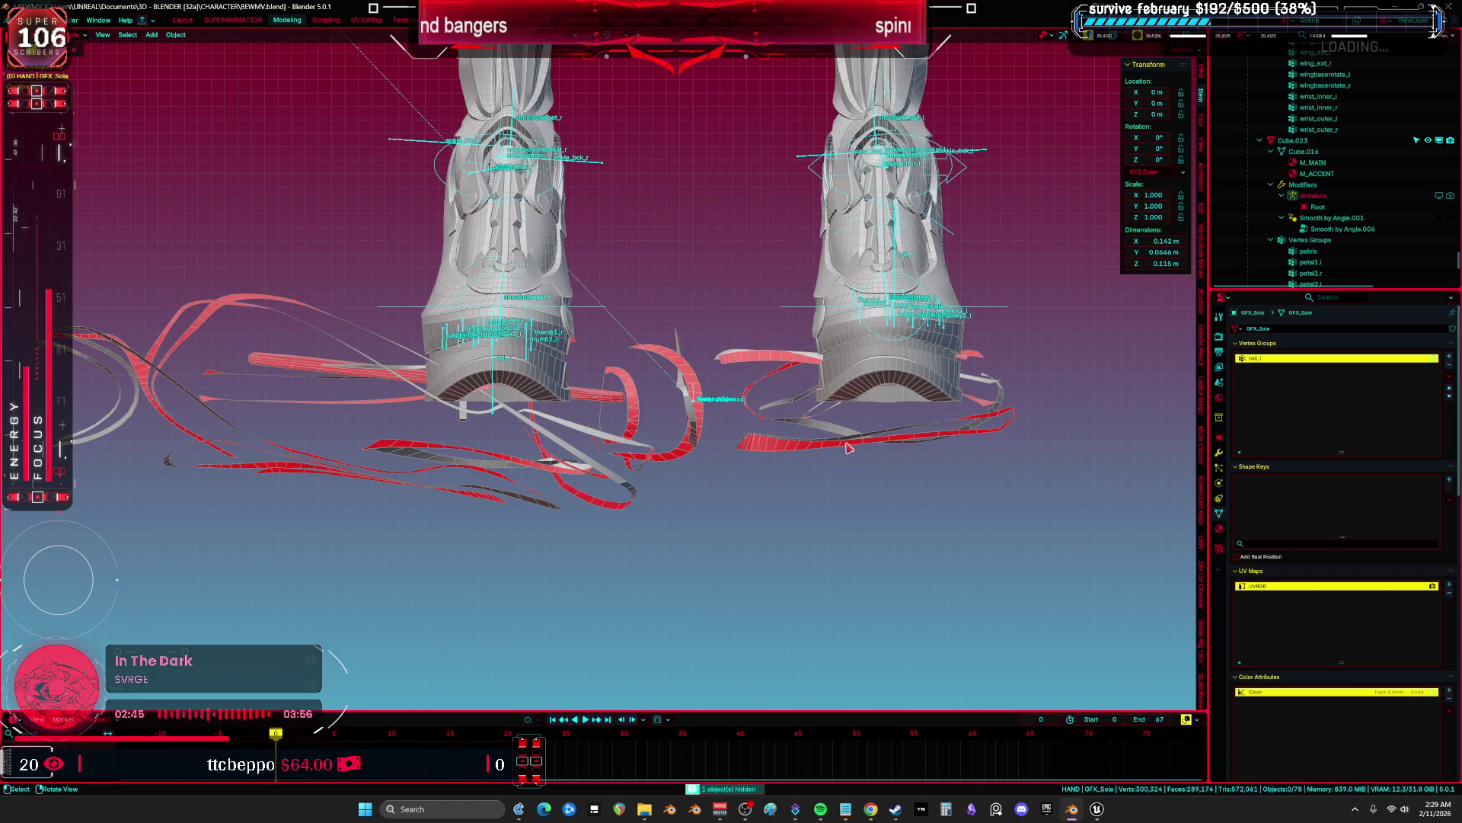
Clean up and hide the GFX_LowerArm, GFX_UpperArm and GFX_Ankle straps.
click(850, 445)
click(1396, 586)
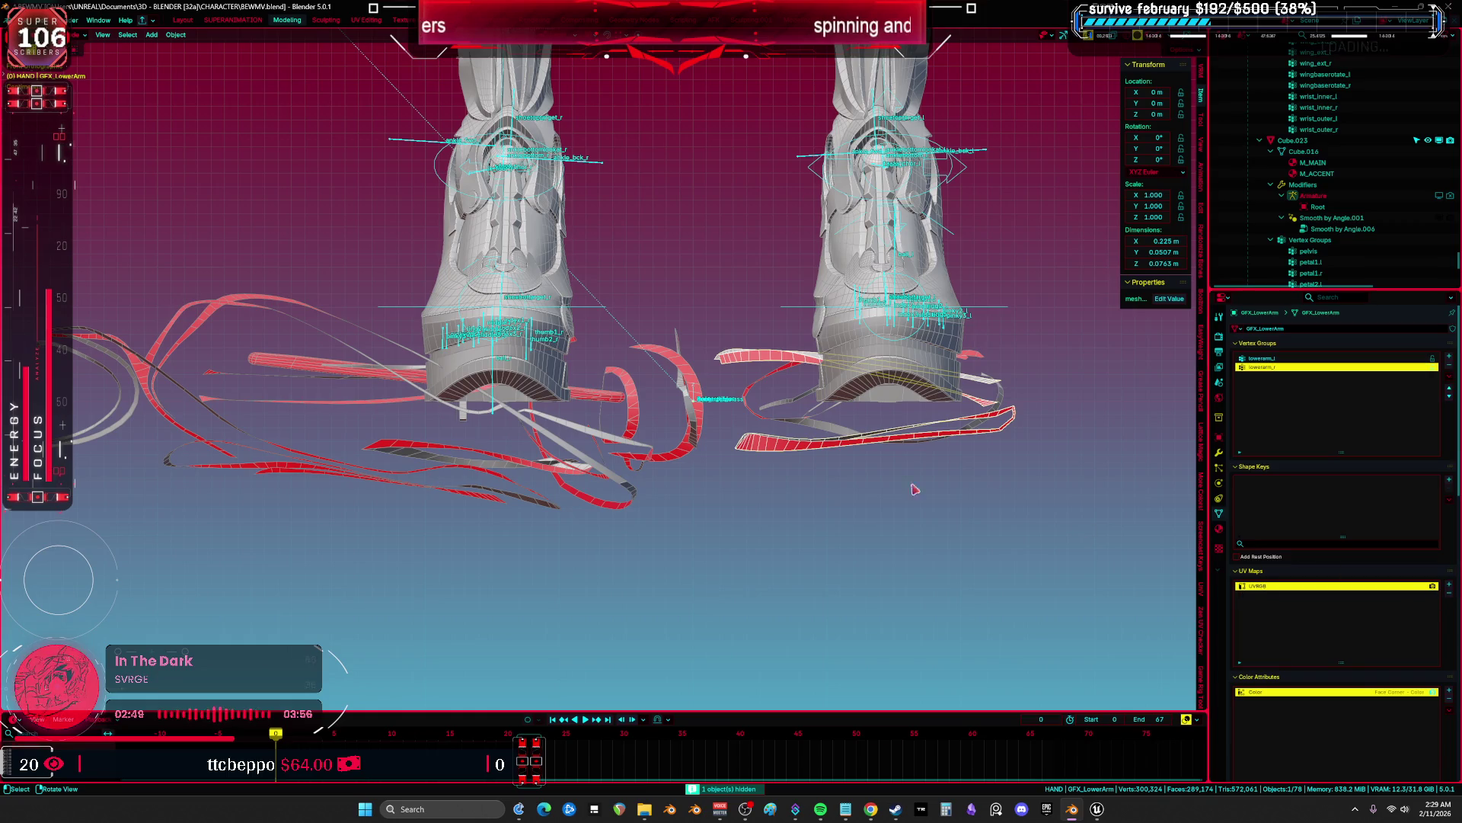
key(Delete)
click(838, 436)
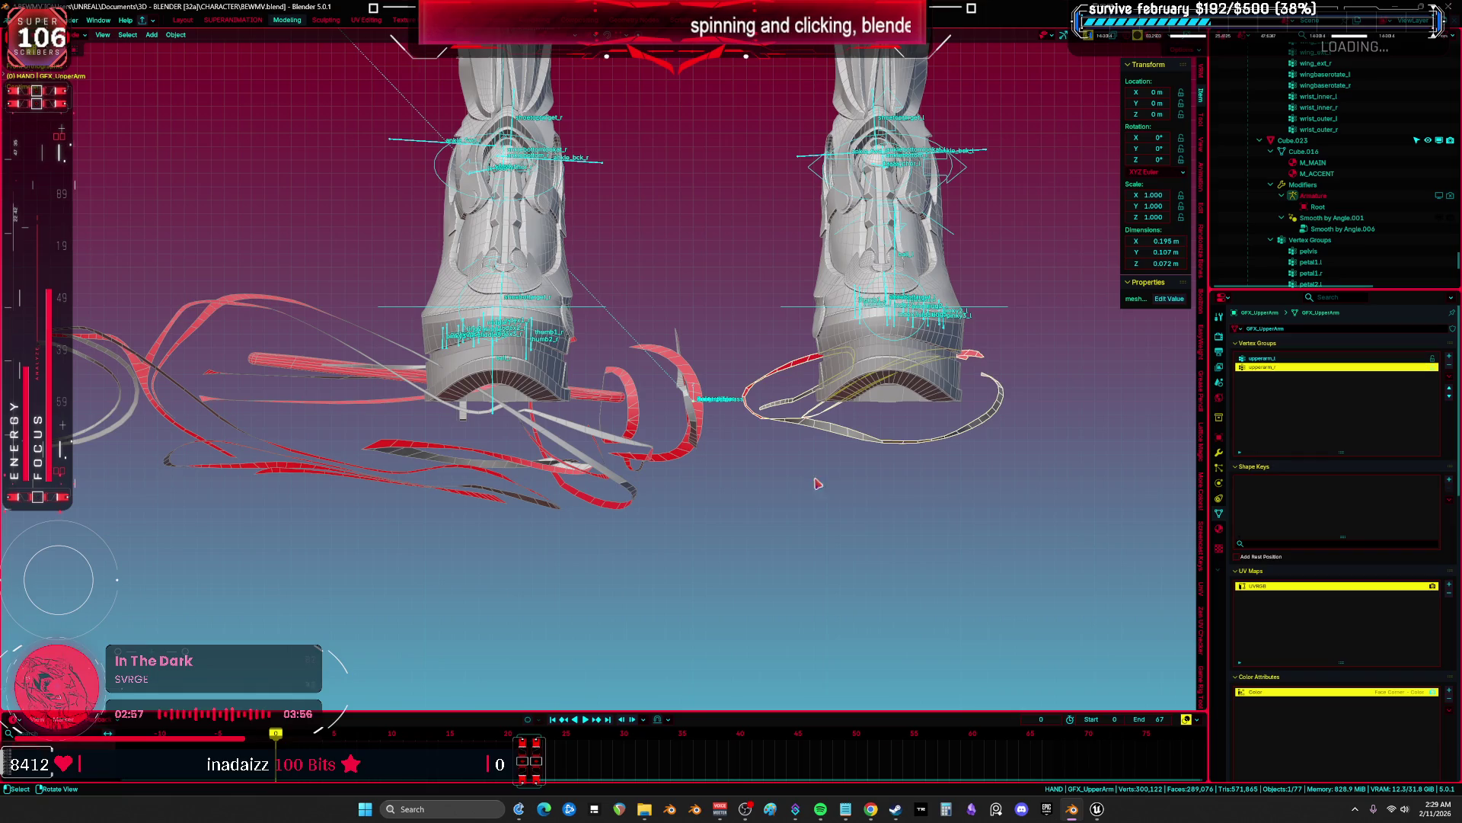
key(h)
click(1295, 586)
click(1449, 592)
key(h)
Delete the extra UVMap from GFX_Engine and GFX_LowerLeg, hiding each.
click(689, 430)
click(1449, 592)
key(h)
click(594, 442)
click(1284, 594)
click(1282, 586)
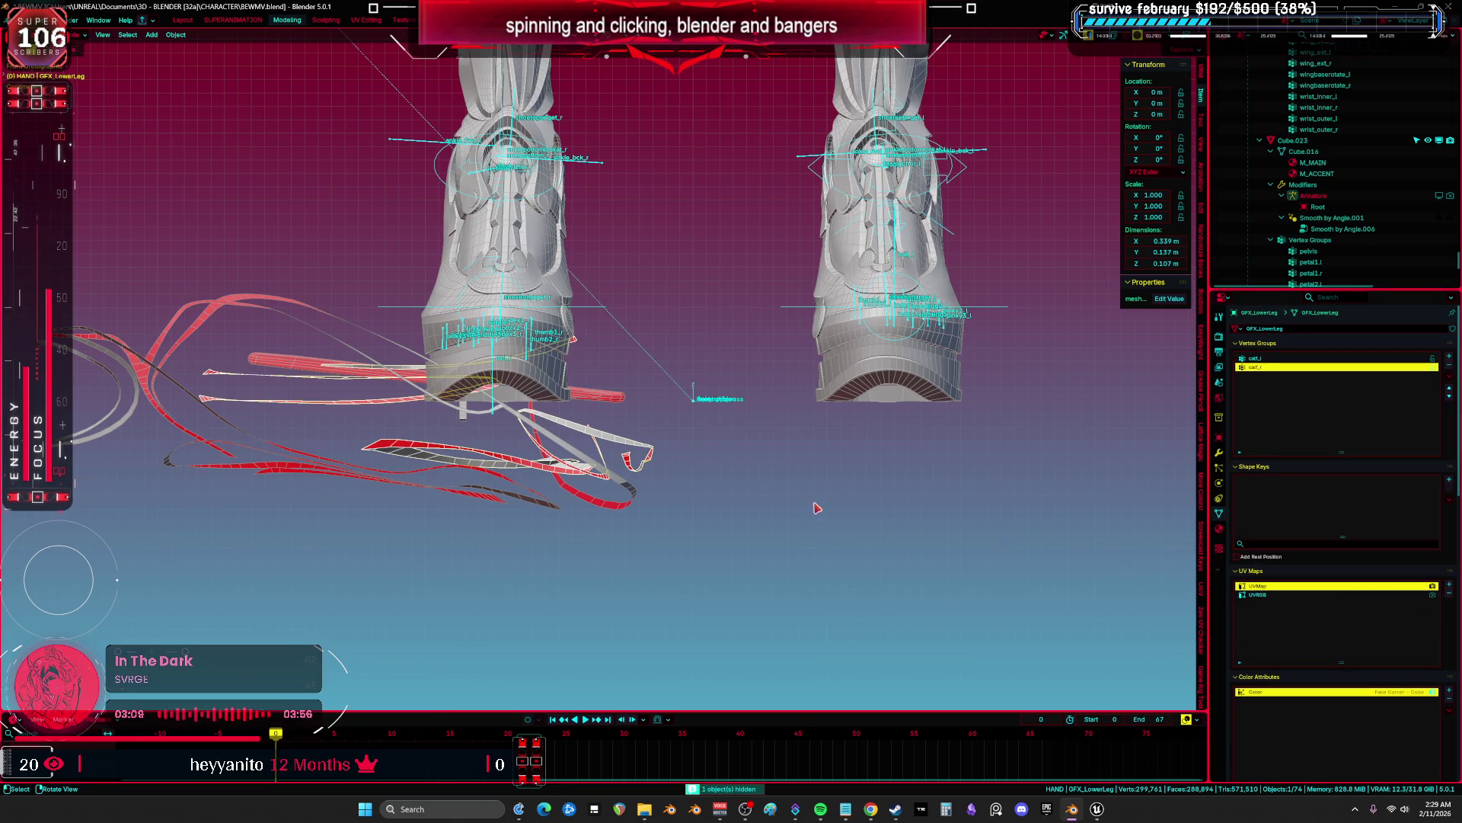
key(h)
key(alt+h)
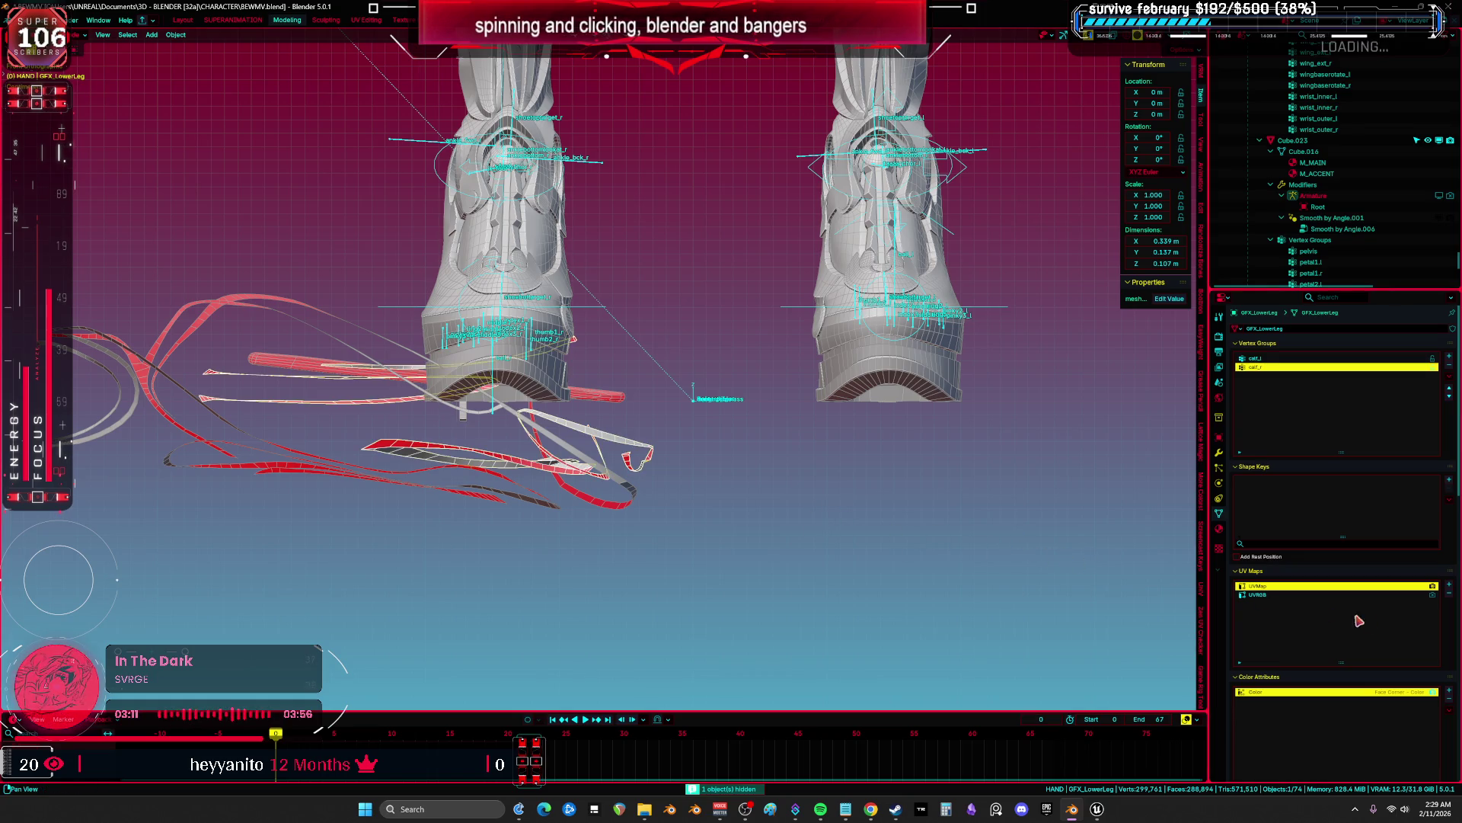
click(1453, 593)
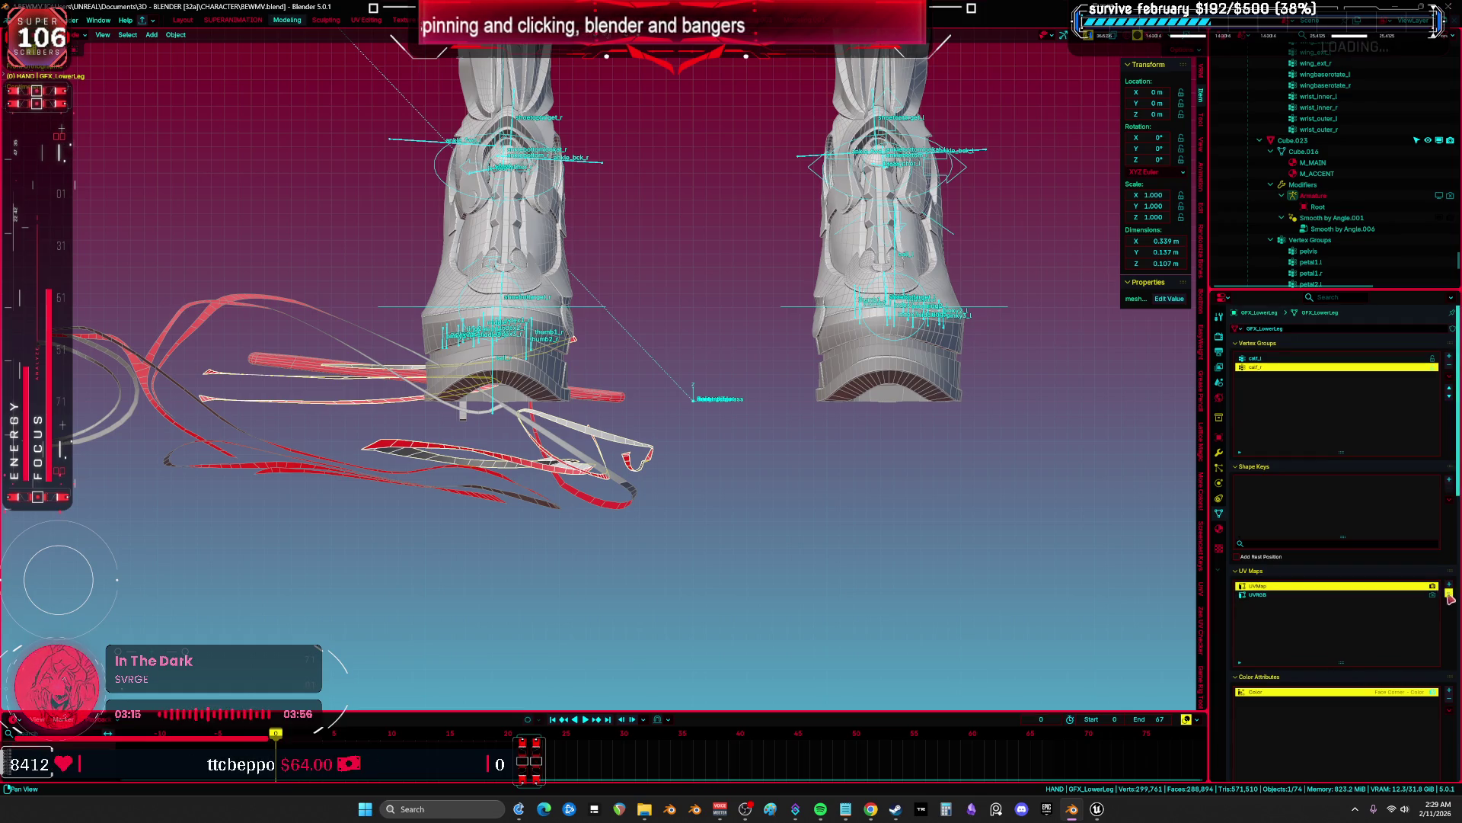
shift+middle_drag(613, 430, 724, 459)
key(h)
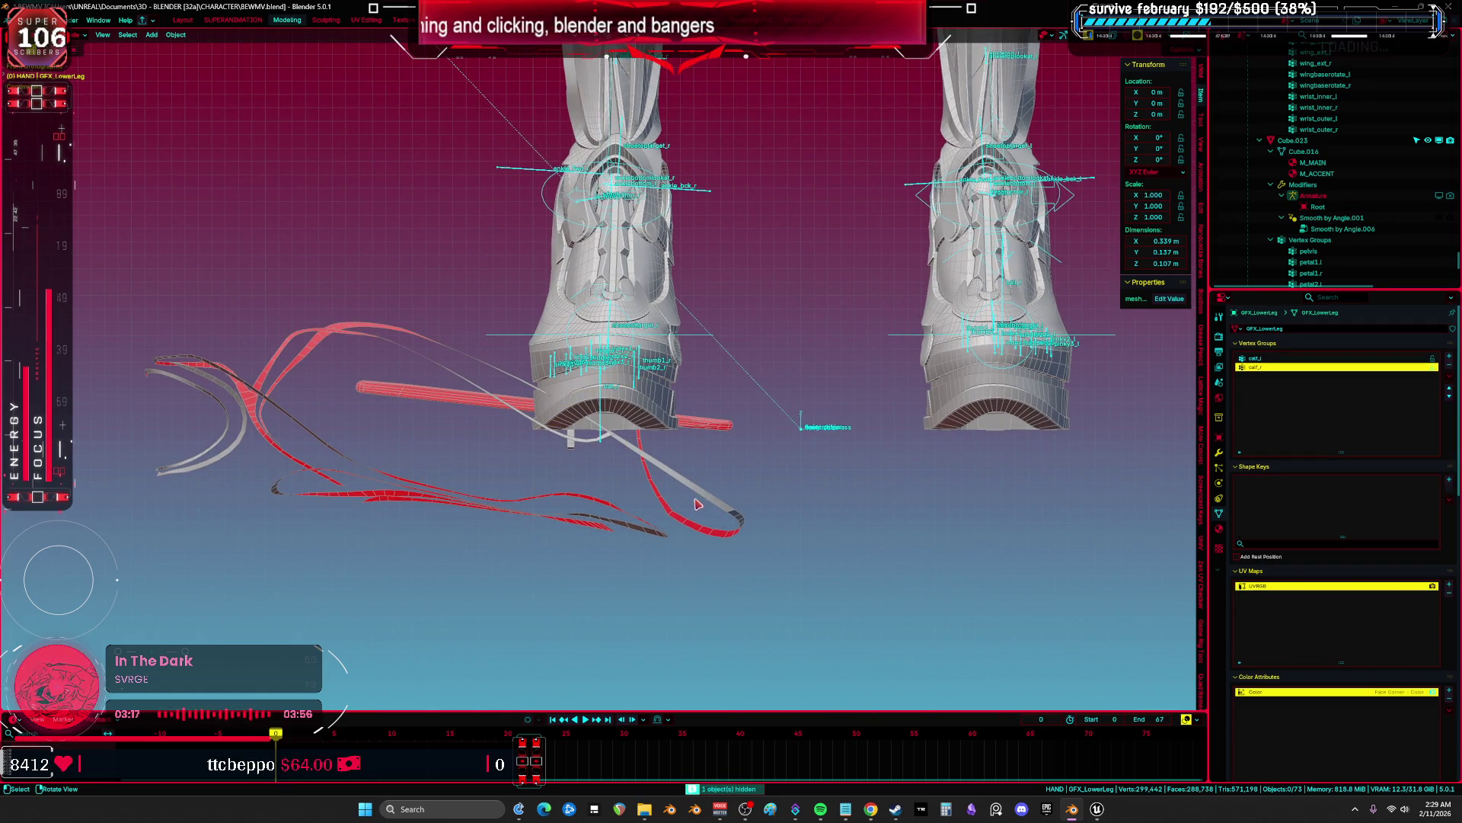
Strip UVMap from GFX_UpperLeg and GFX_WingD, hide them, then reveal everything.
click(705, 503)
click(1450, 593)
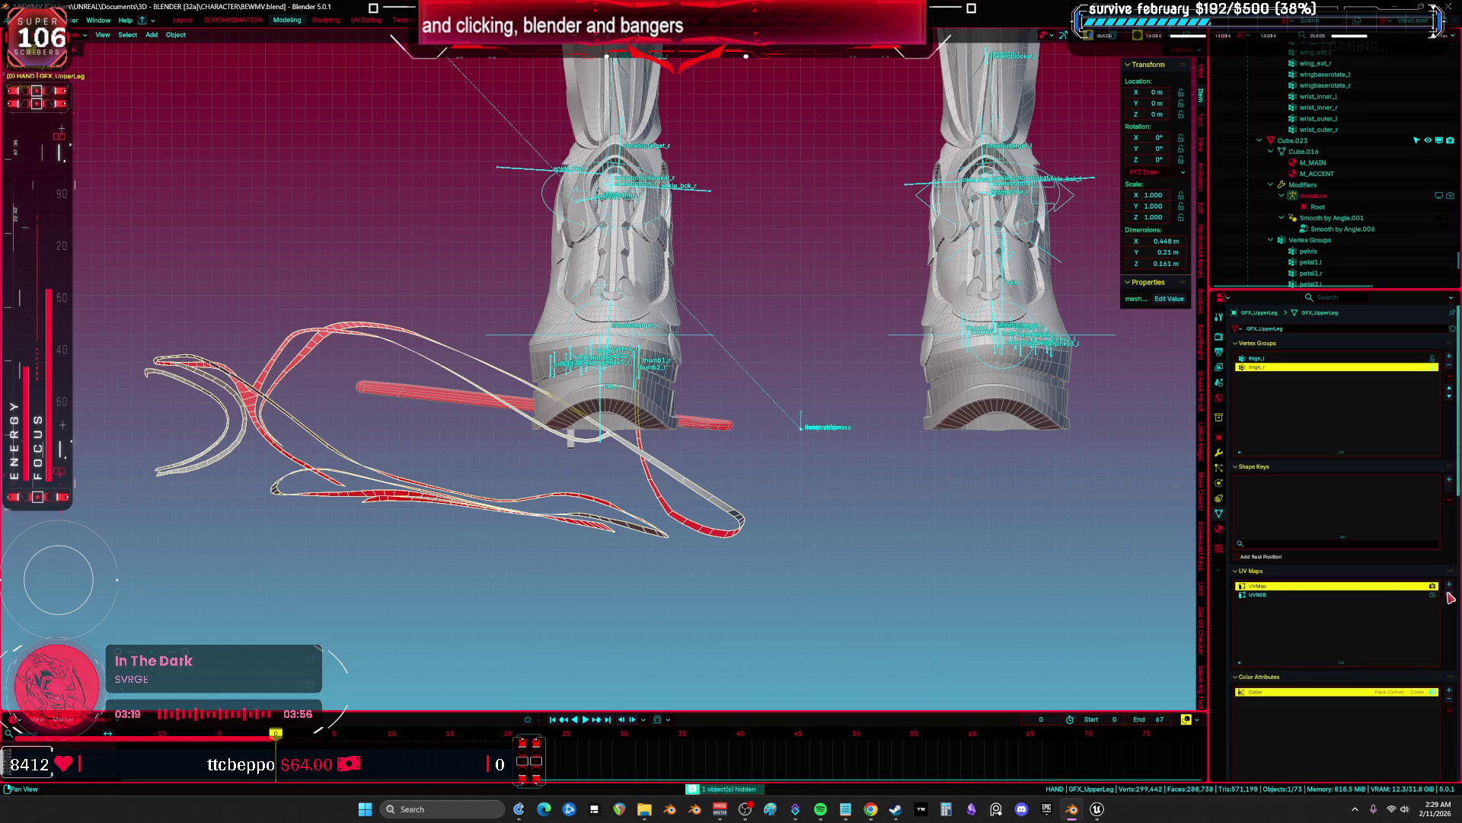
key(h)
click(712, 436)
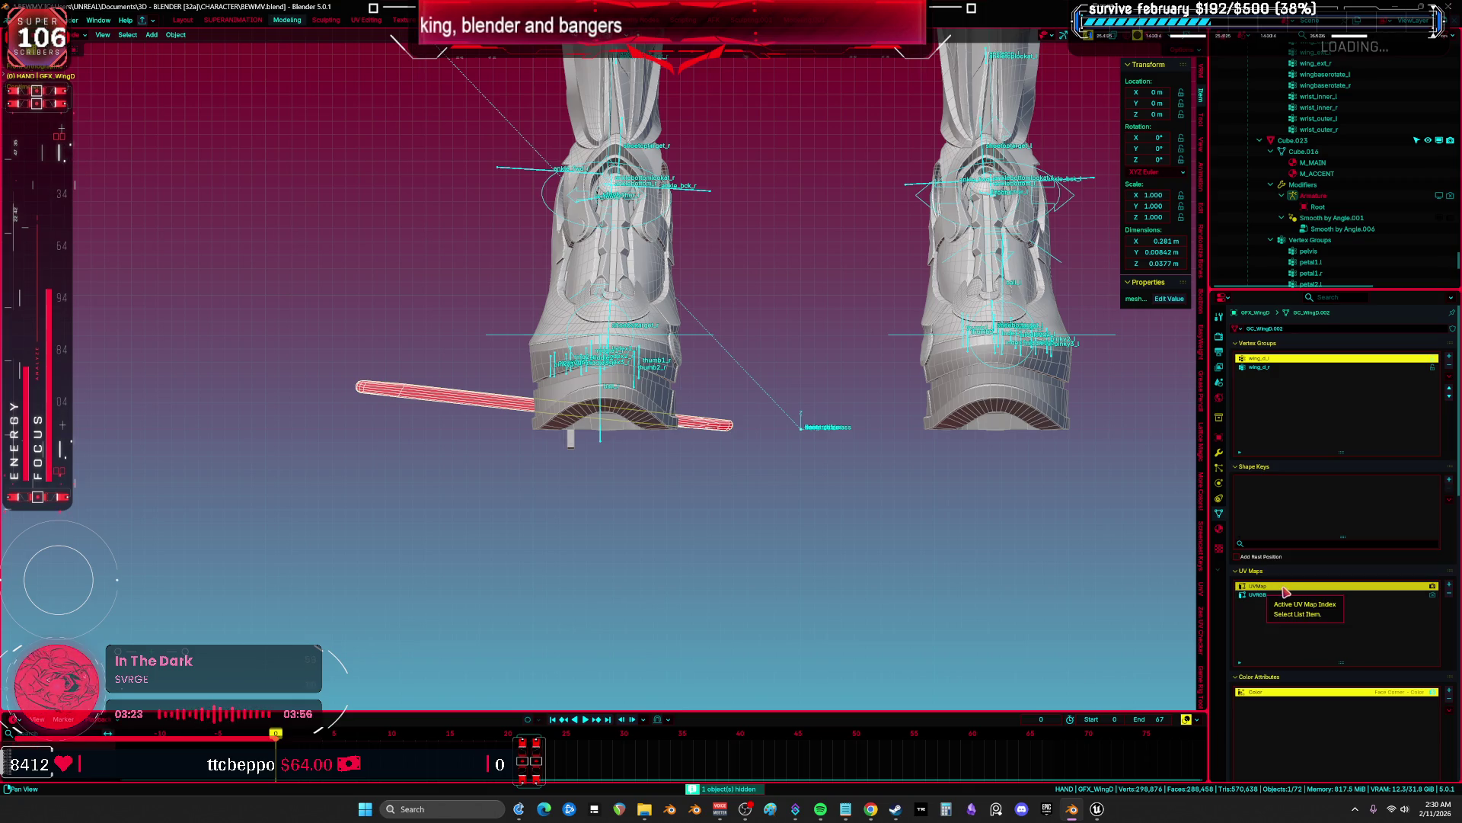
click(1452, 599)
key(h)
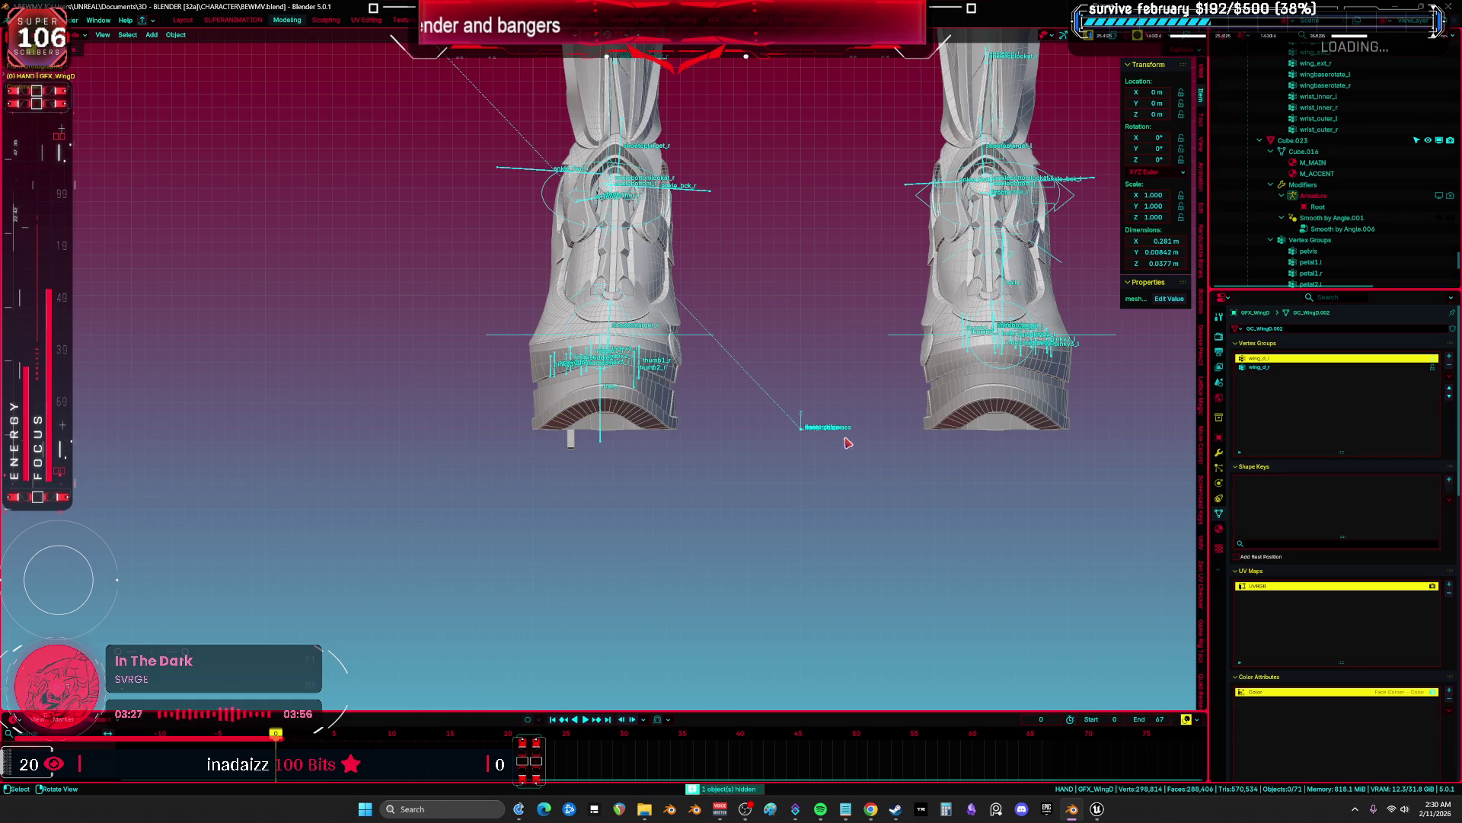
shift+middle_drag(851, 433, 847, 504)
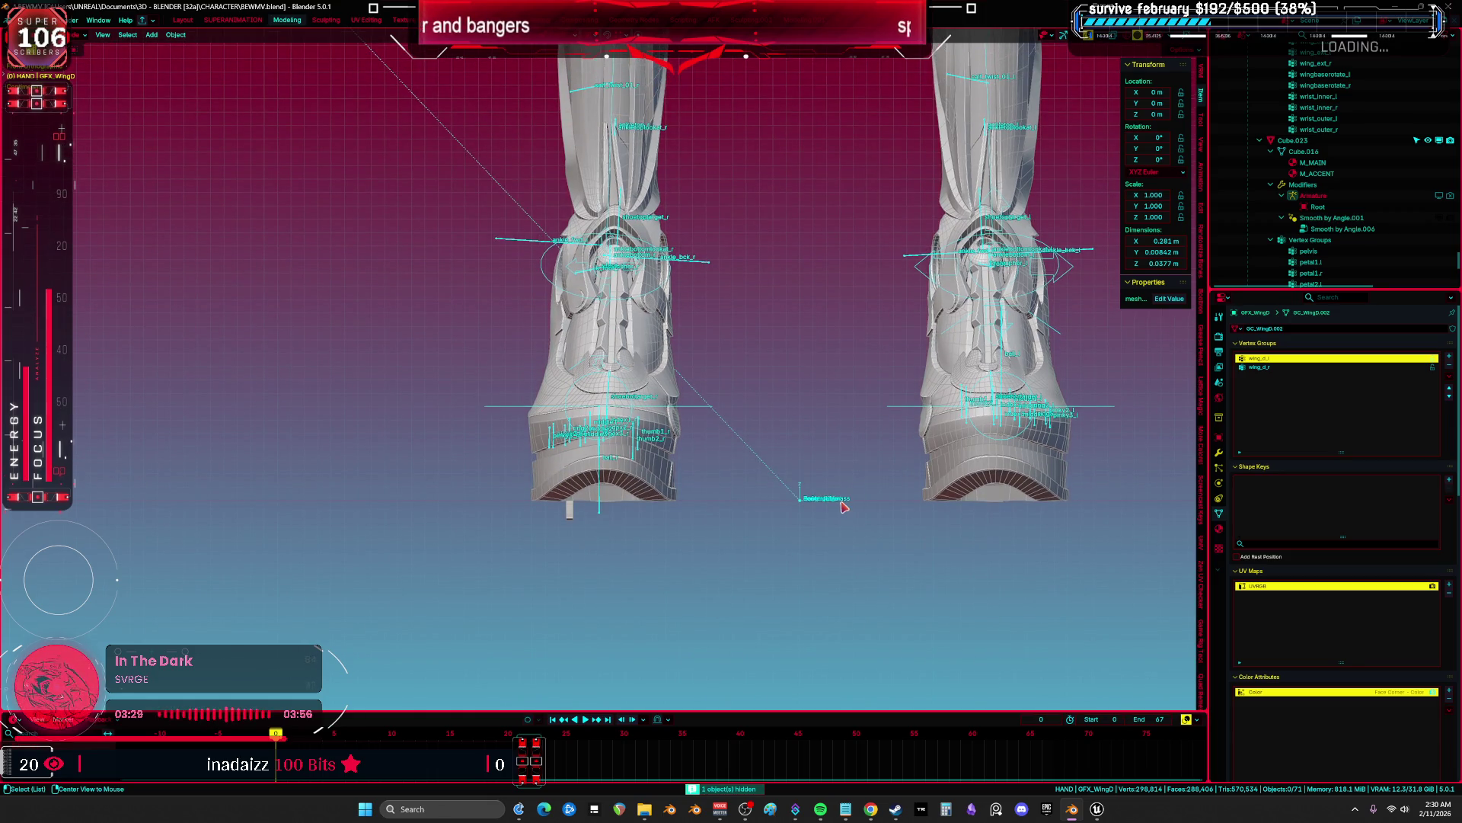
key(alt+h)
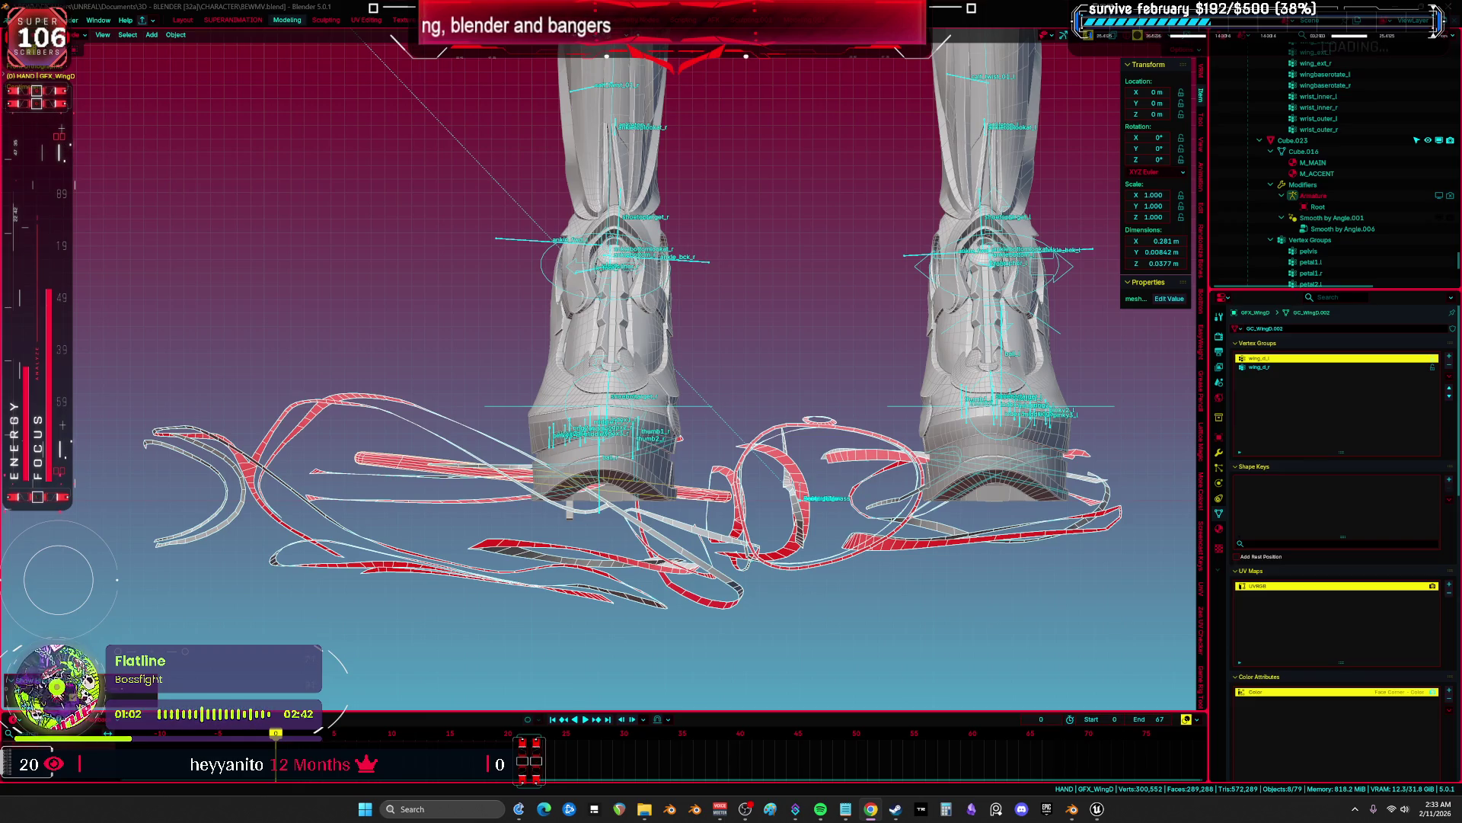
Orbit low around the boots, then select GFX_Engine and finally the character's rig.
mouse_move(609, 343)
middle_down()
mouse_move(754, 320)
mouse_move(731, 335)
mouse_move(910, 320)
middle_up()
mouse_move(455, 437)
middle_down()
mouse_move(1193, 434)
mouse_move(752, 429)
middle_up()
shift+scroll(814, 376, up, 10)
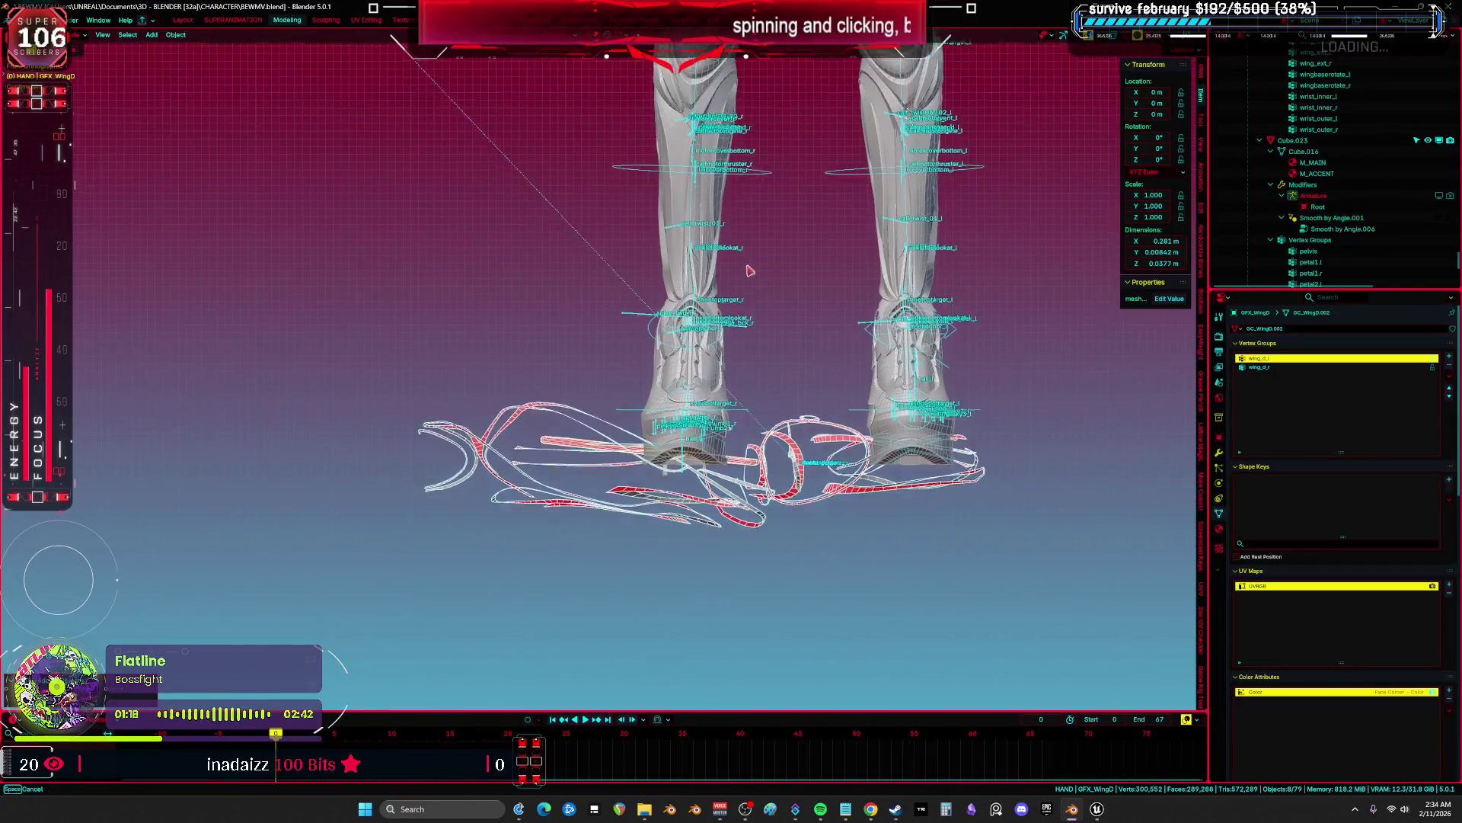
shift+scroll(814, 376, up, 5)
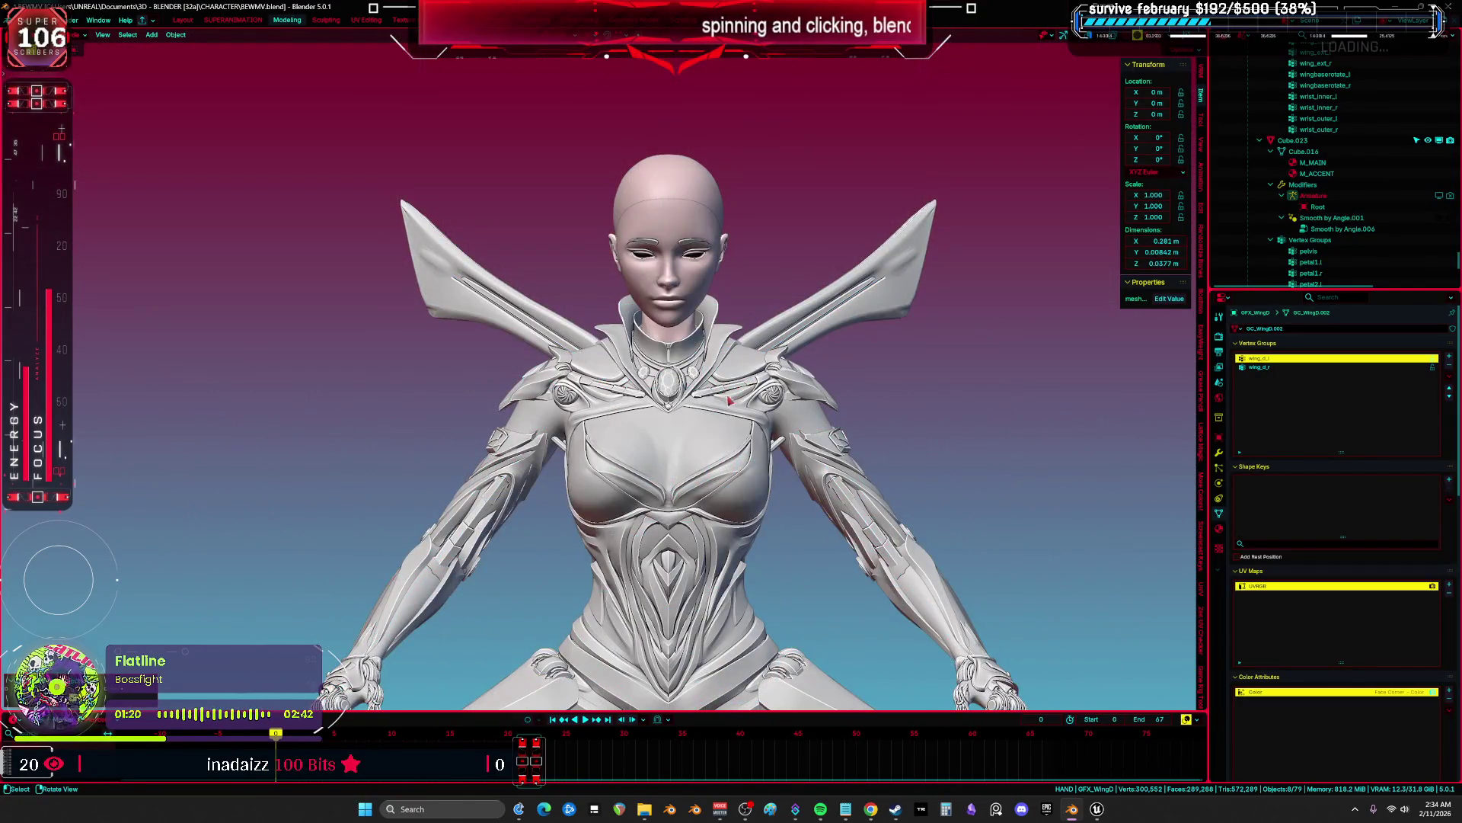
shift+scroll(800, 523, down, 5)
shift+scroll(799, 522, down, 10)
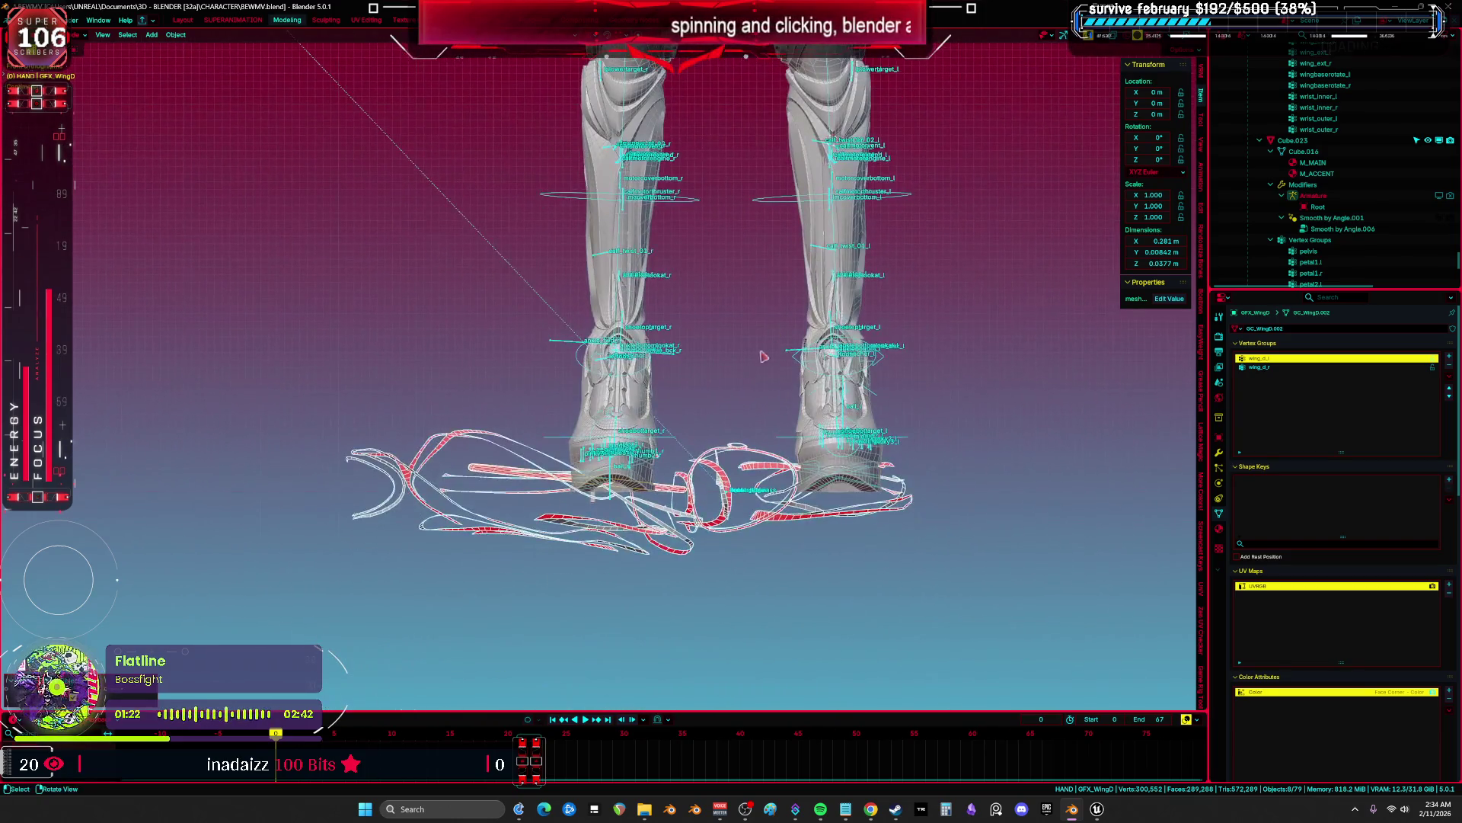
click(722, 495)
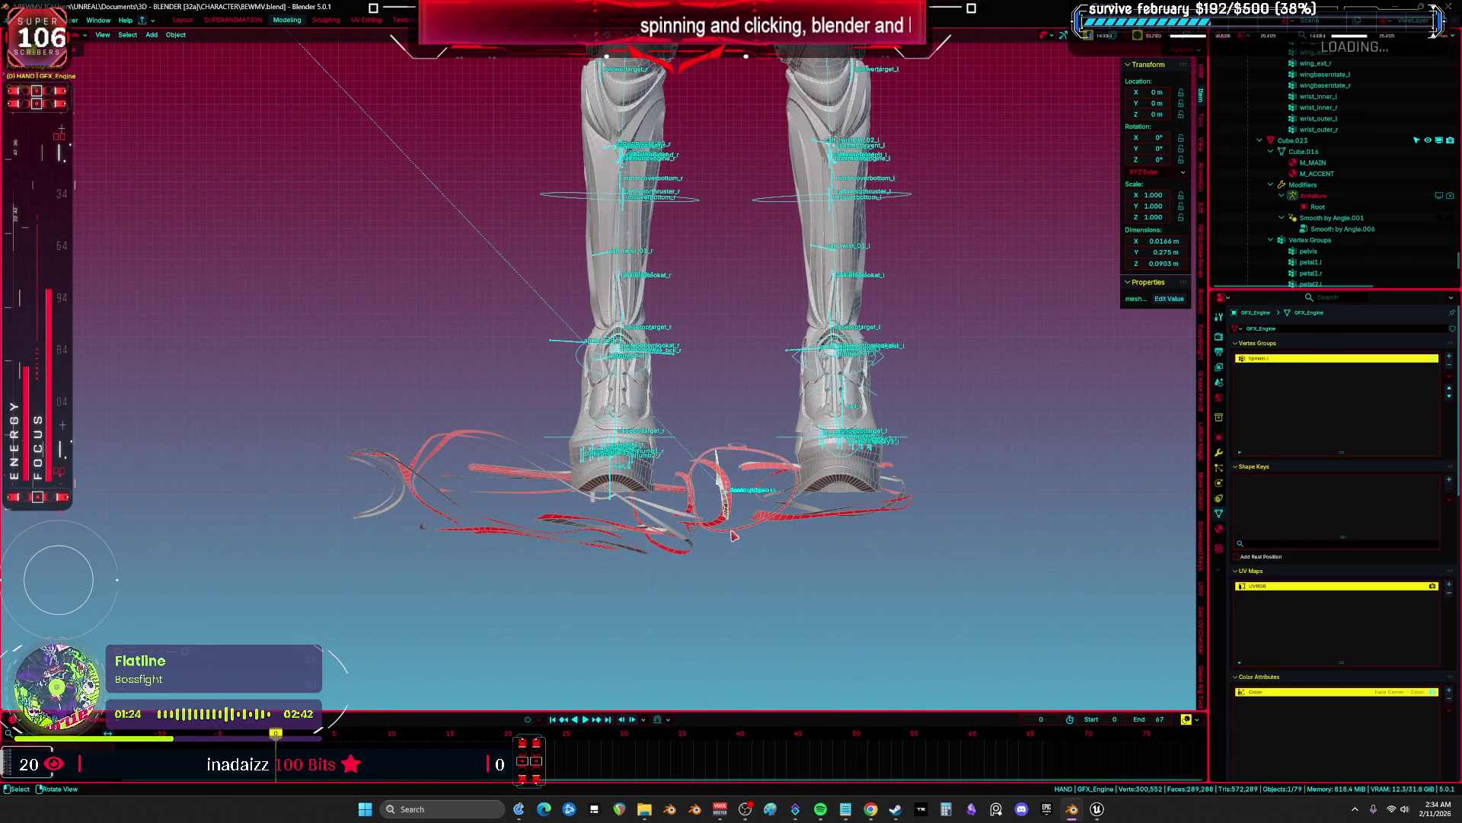
click(593, 422)
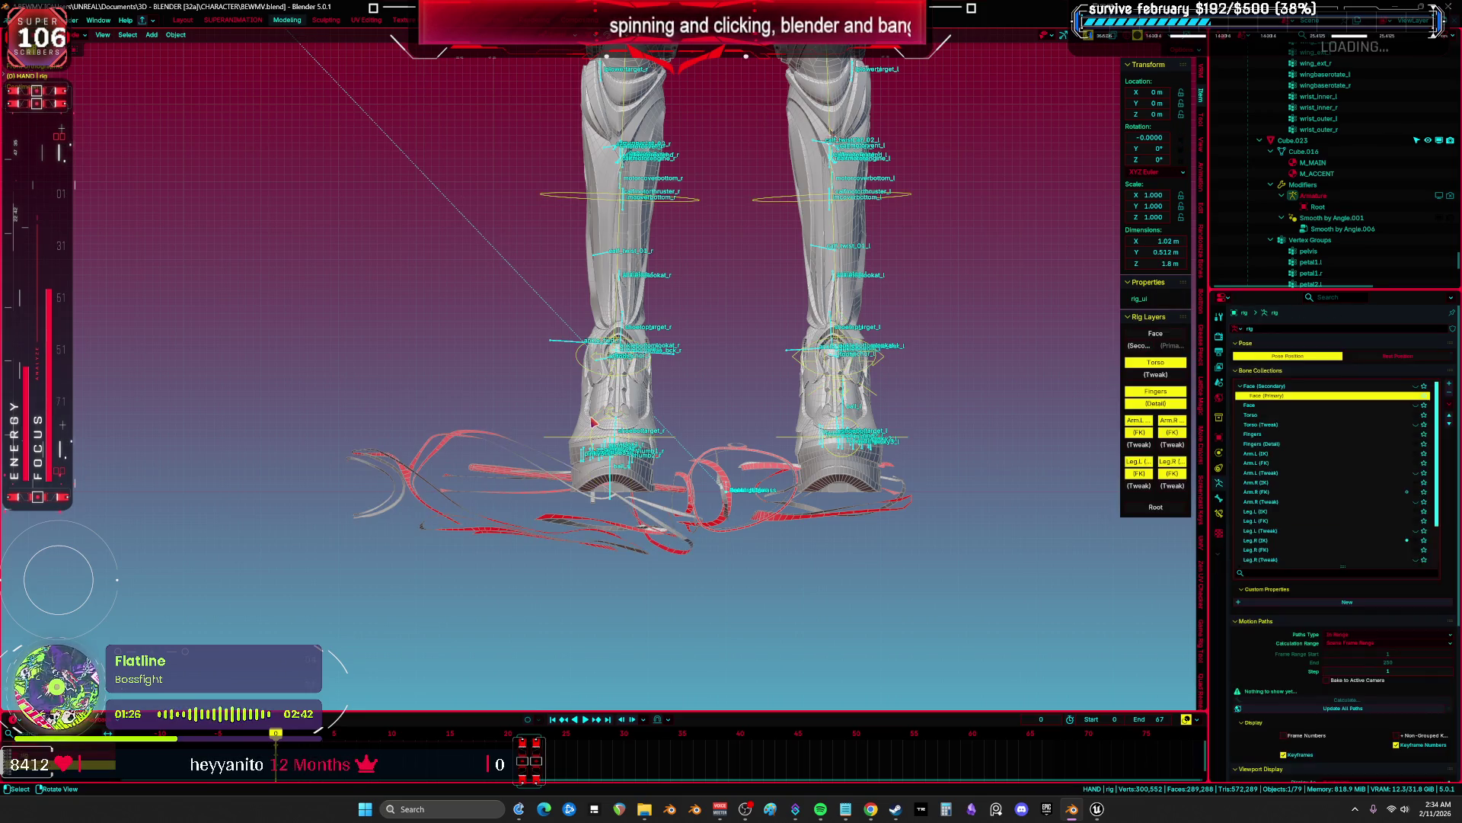
shift+scroll(686, 495, up, 3)
click(722, 539)
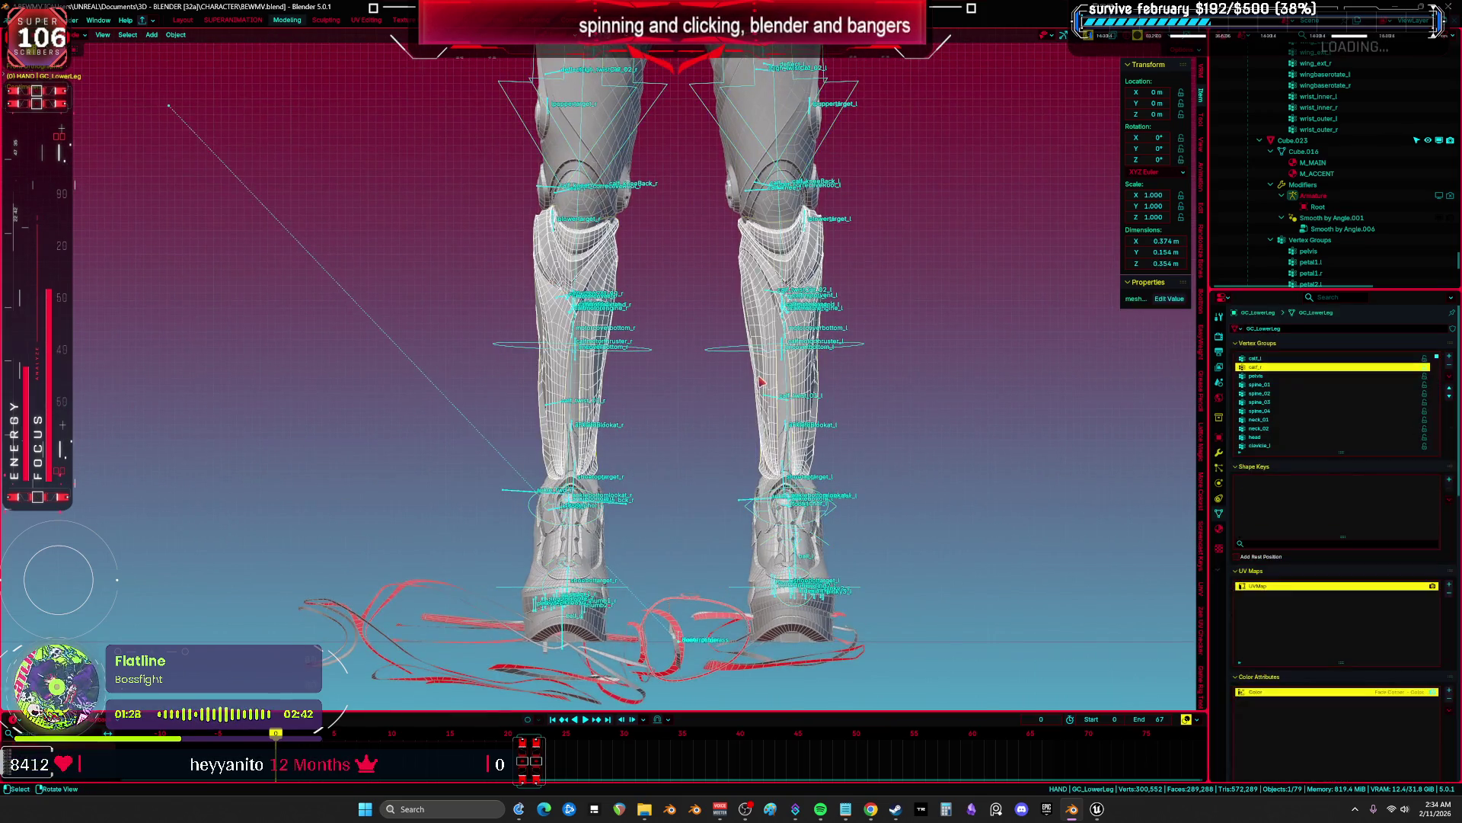
scroll(722, 539, up, 2)
scroll(722, 540, down, 3)
click(688, 478)
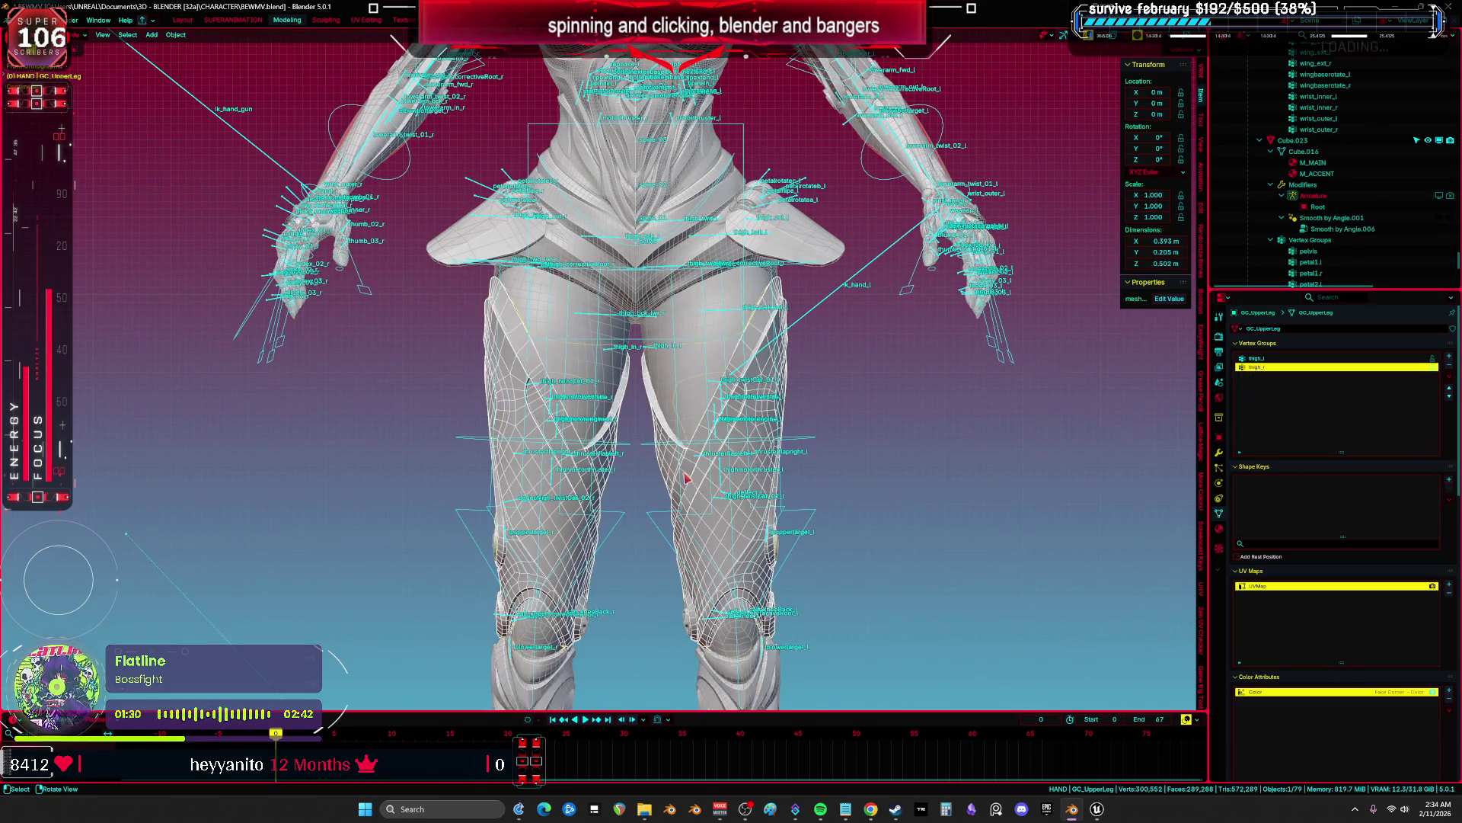
scroll(687, 478, down, 3)
shift+middle_drag(688, 478, 541, 234)
key(g)
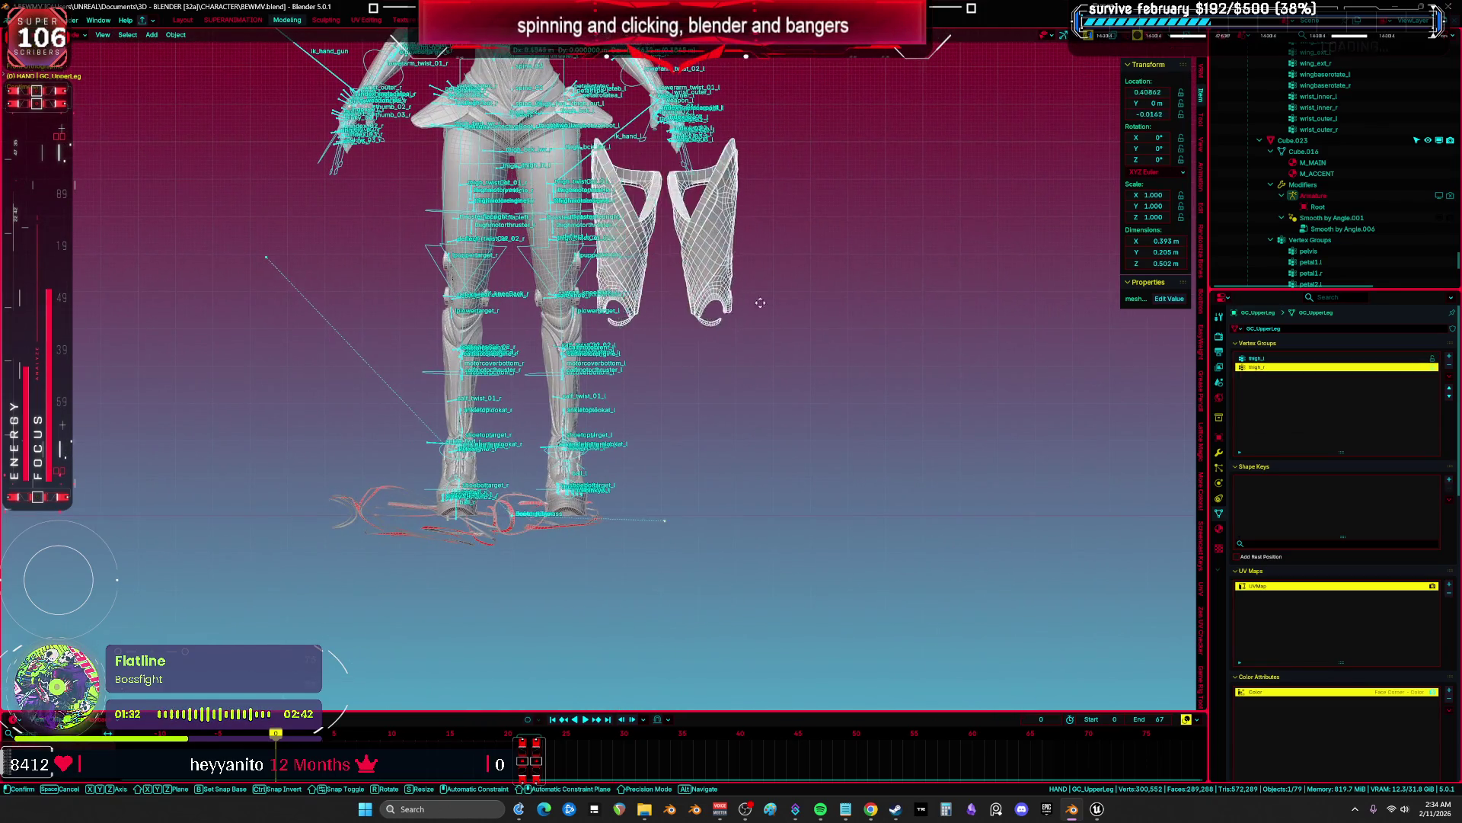
click(844, 316)
shift+middle_drag(844, 316, 791, 392)
click(495, 415)
key(g)
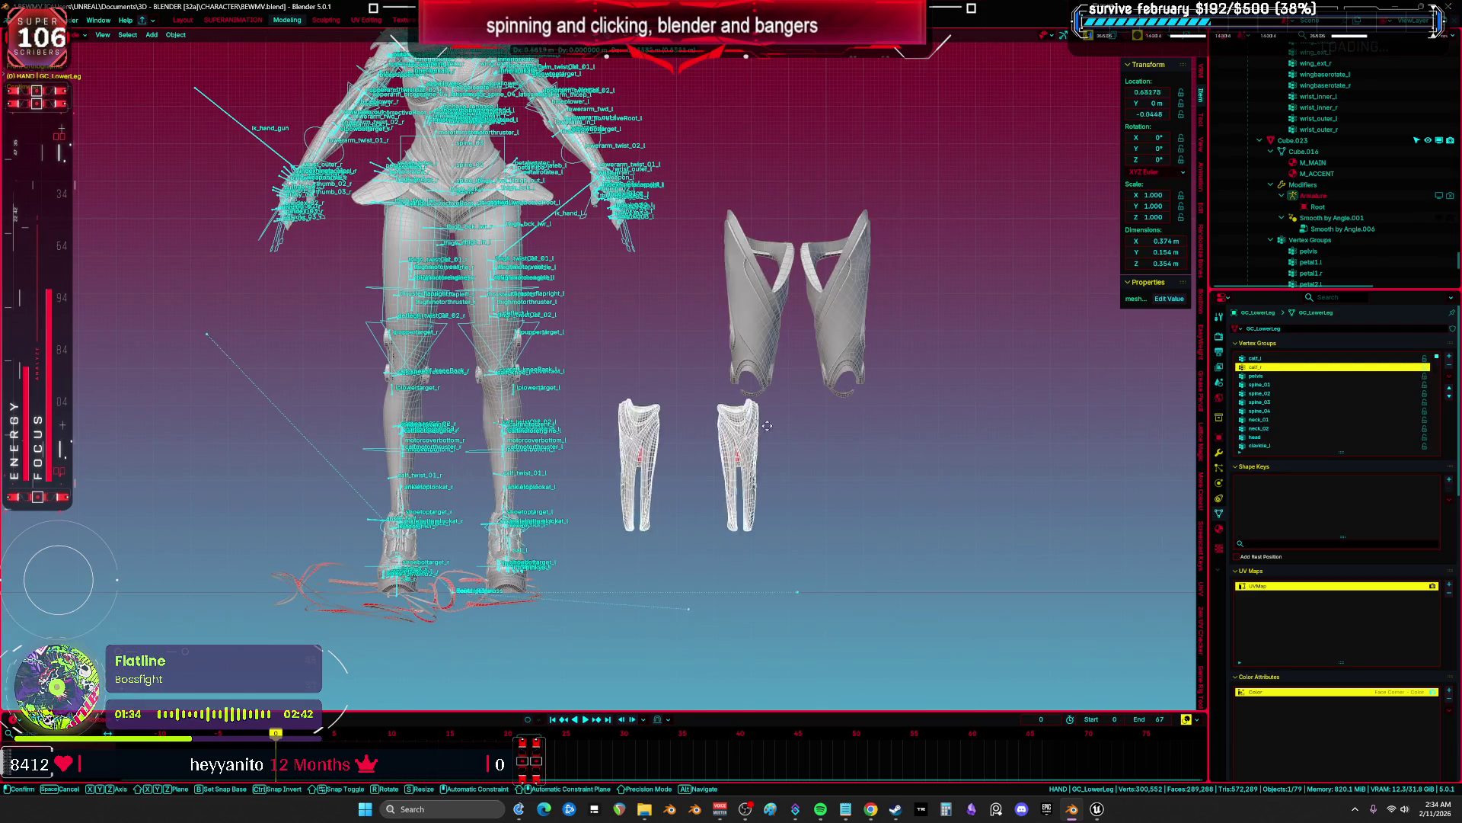
click(844, 423)
shift+middle_drag(890, 503, 954, 434)
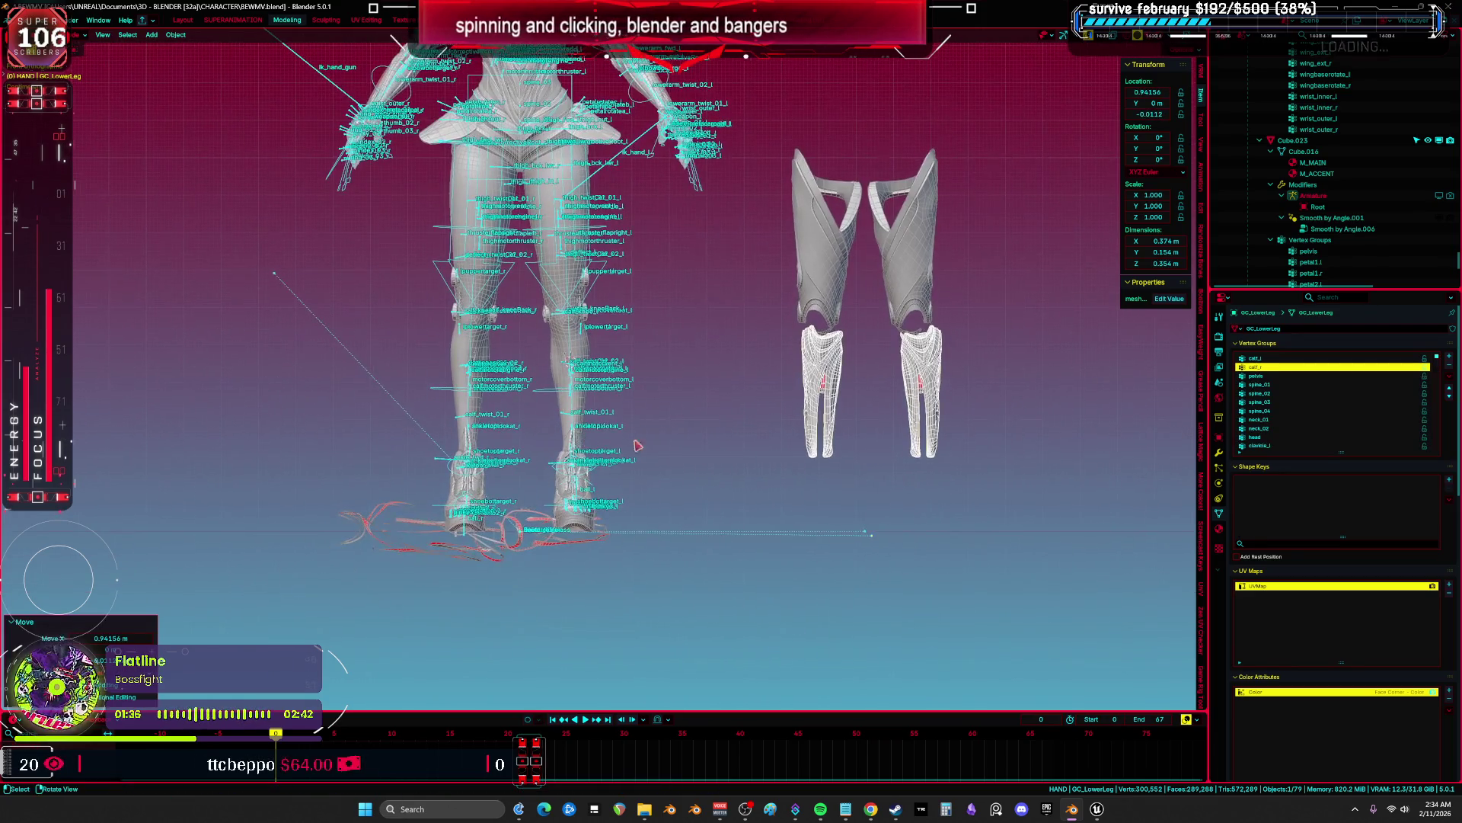
key(alt+g)
click(914, 262)
key(alt+g)
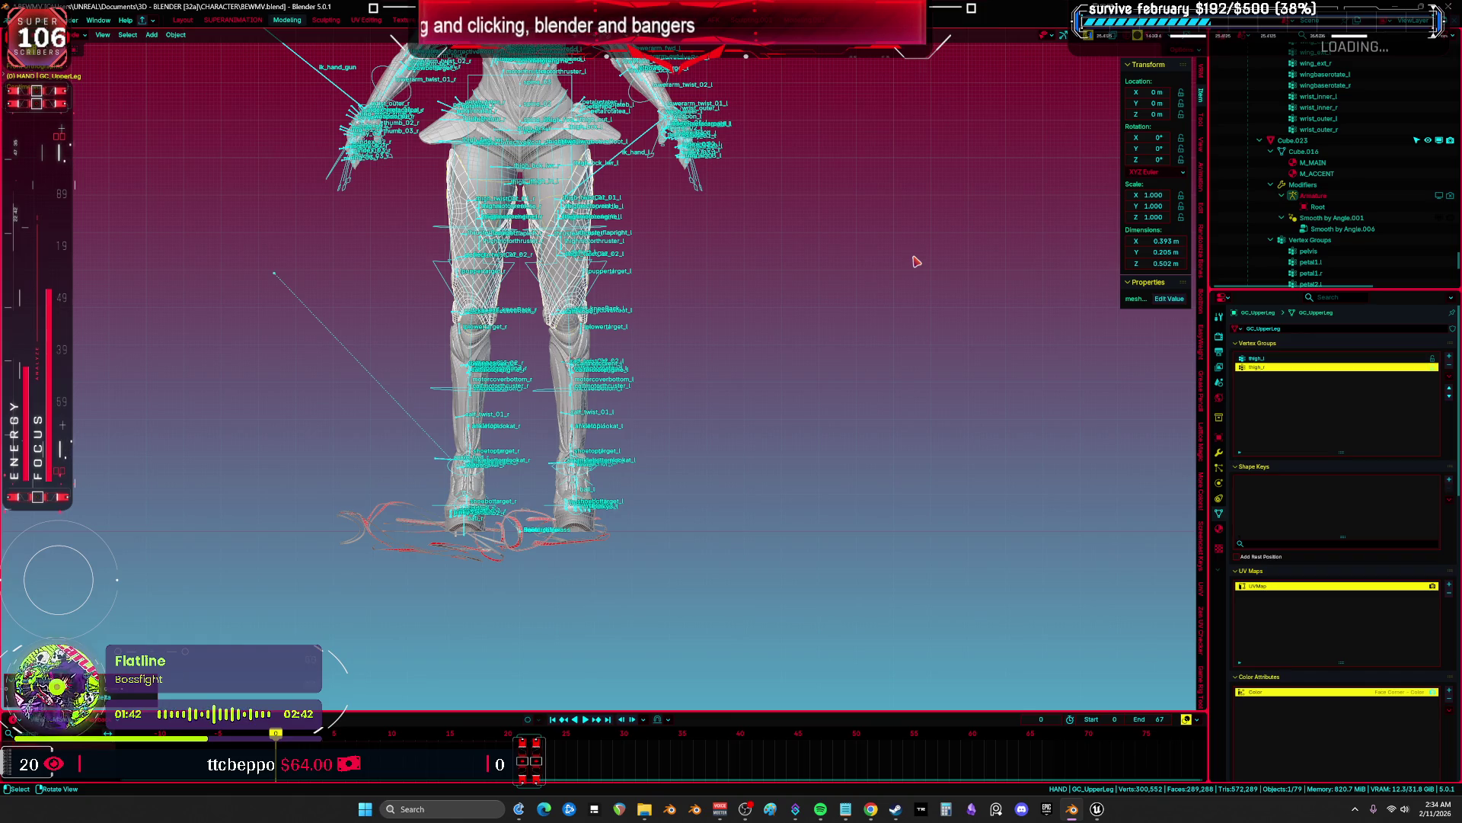
click(1220, 452)
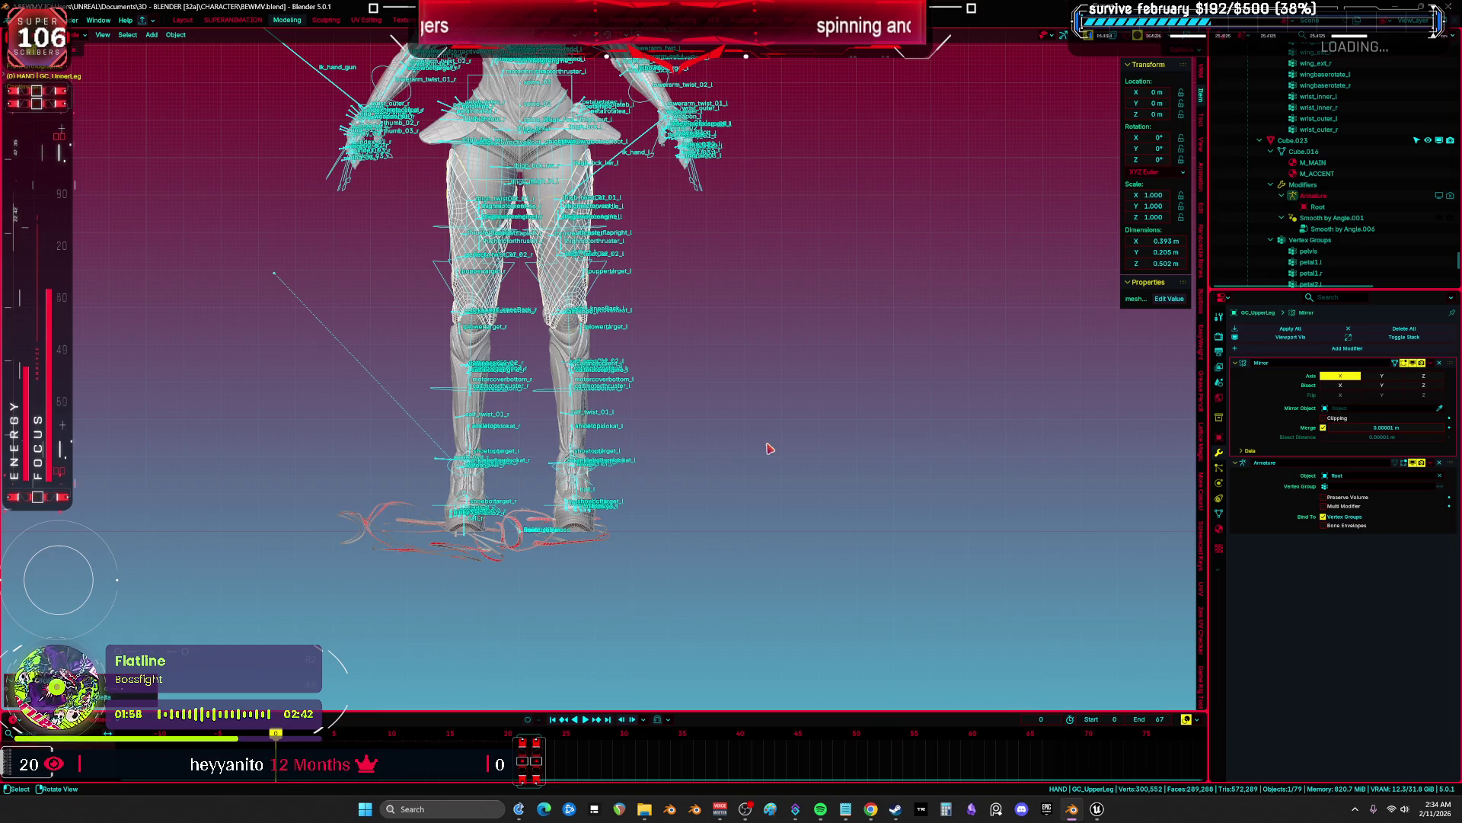
Switch the Properties editor to GC_UpperLeg's Object Data tab.
click(1218, 512)
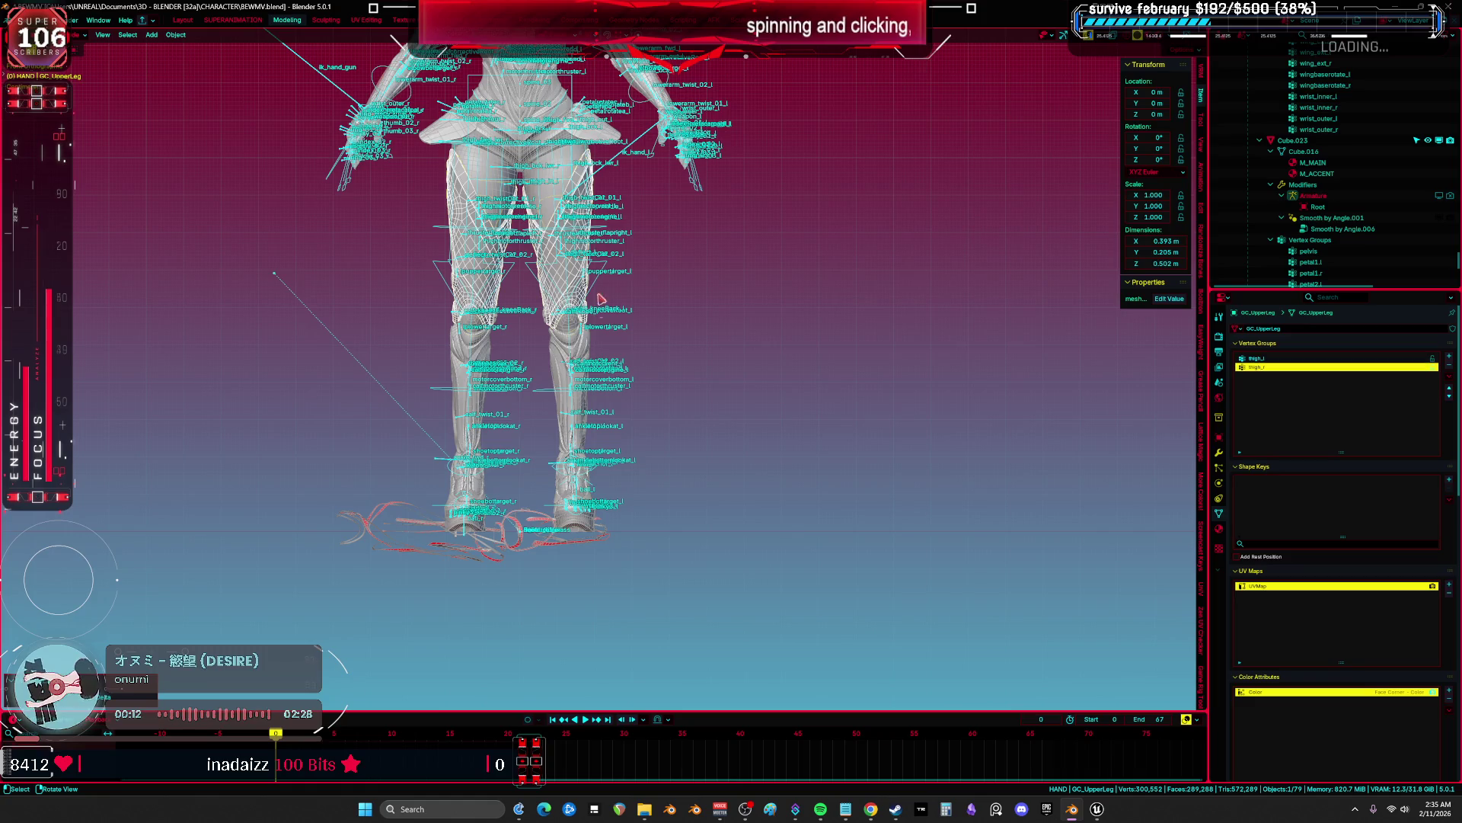
Zoom the viewport onto the selected GC_UpperLeg thigh armour with View Selected.
key(KP_Decimal)
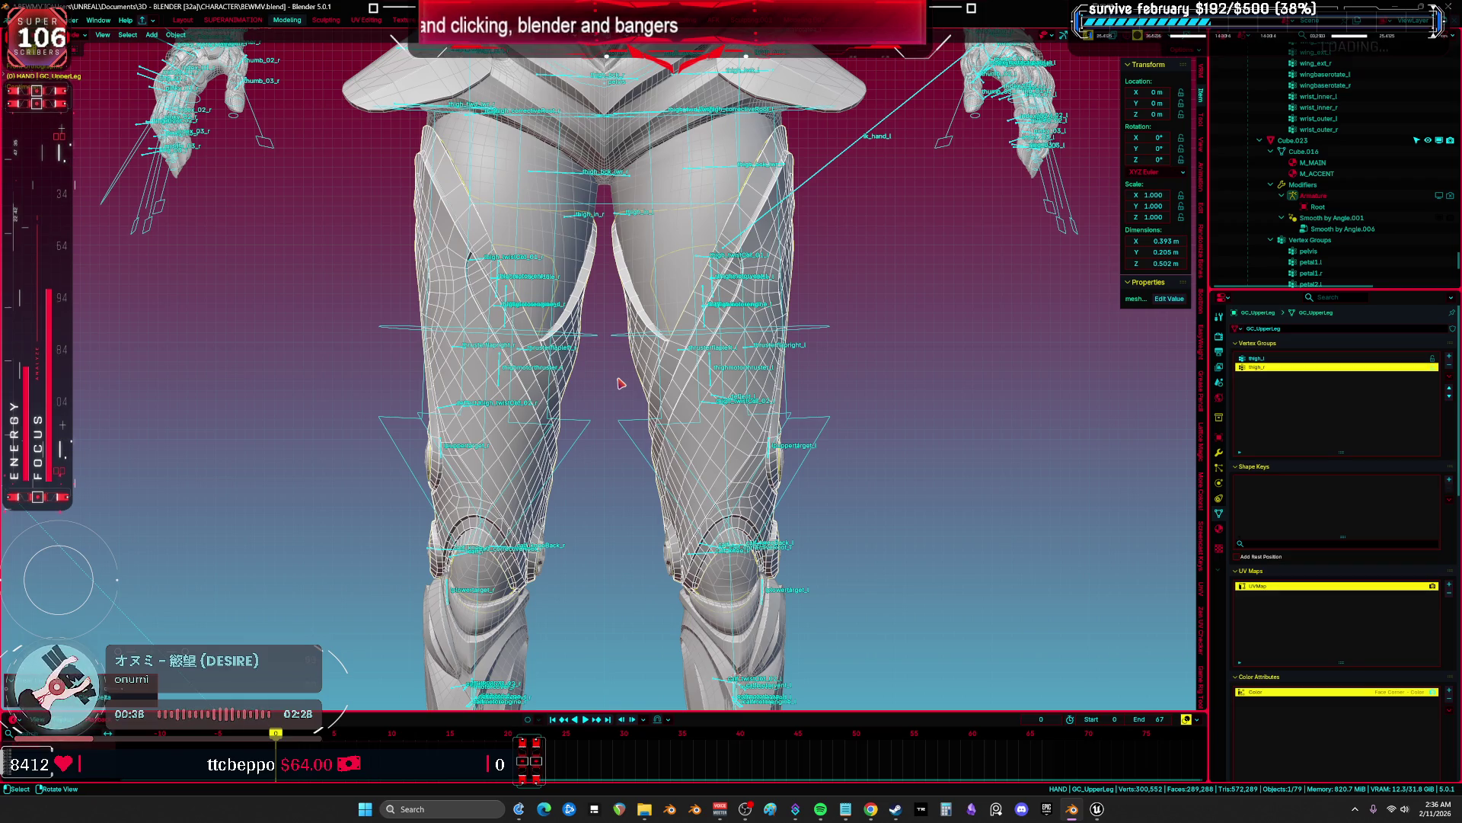
Set viewport shading Object Color to Attribute and orbit around to the legs' front.
mouse_move(621, 383)
middle_down()
mouse_move(623, 412)
mouse_move(590, 415)
middle_up()
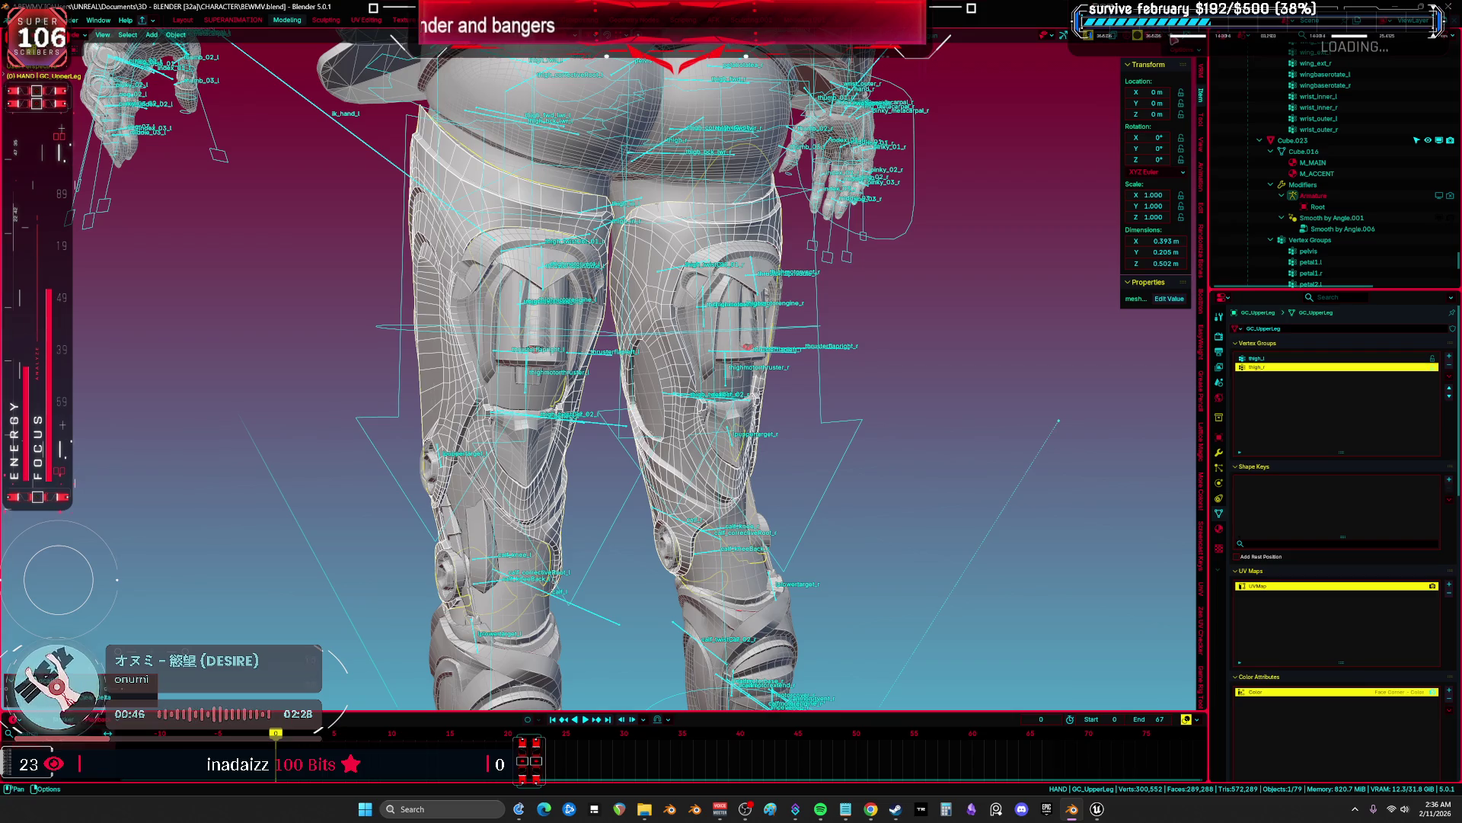
click(1174, 35)
click(1134, 203)
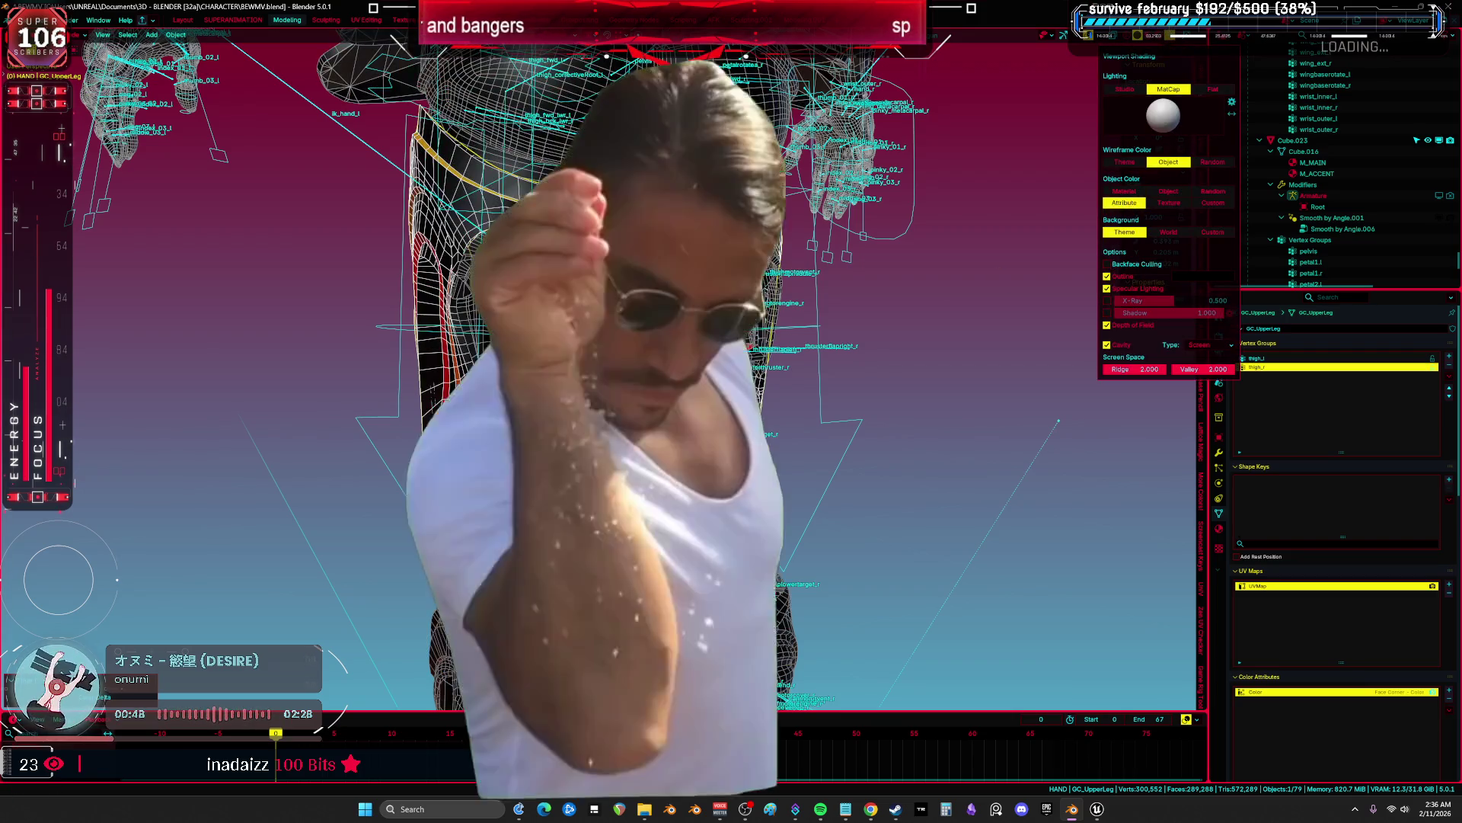
middle_drag(589, 415, 547, 394)
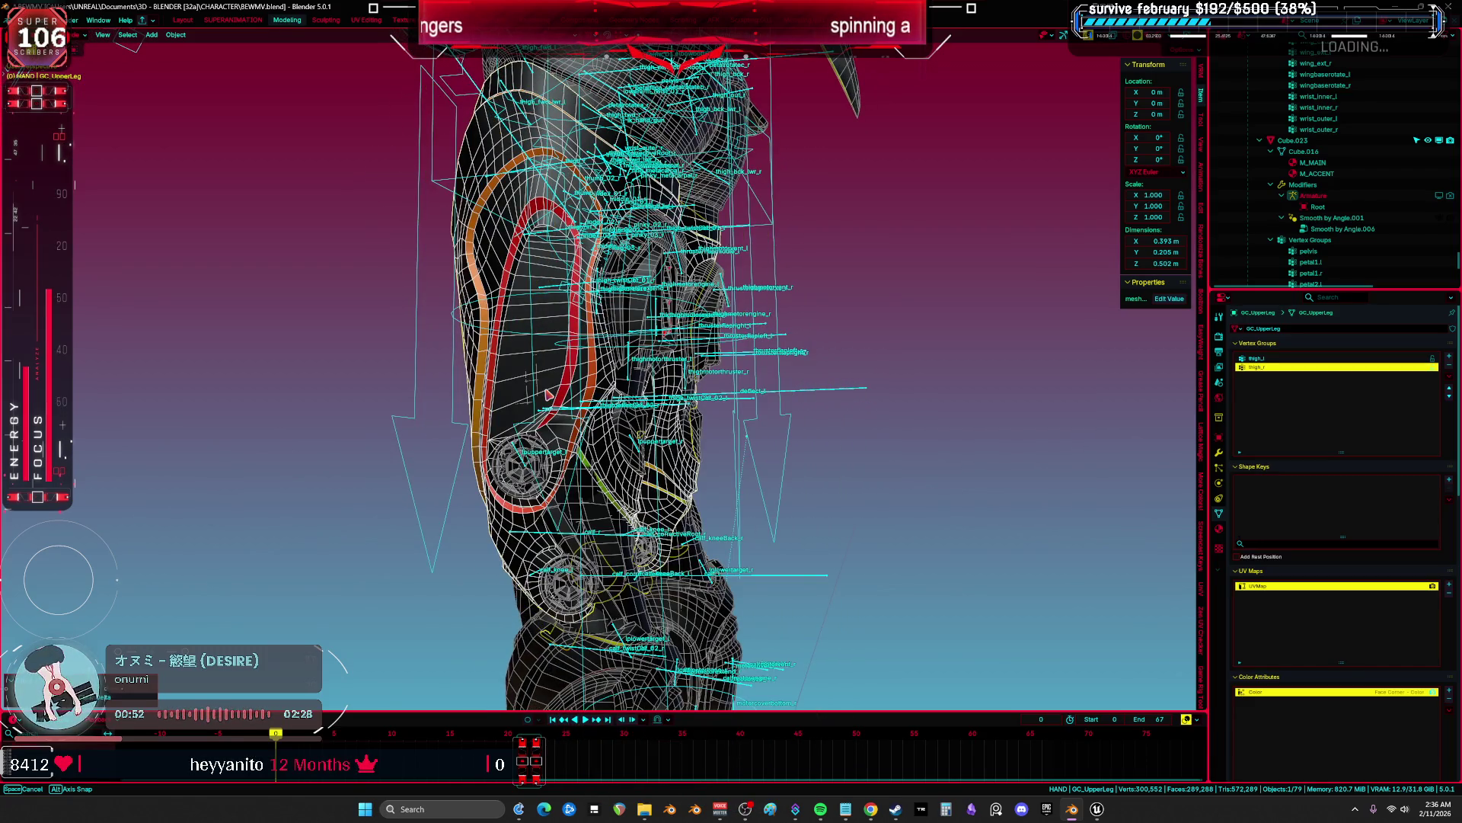
middle_drag(547, 394, 967, 395)
middle_drag(495, 394, 693, 399)
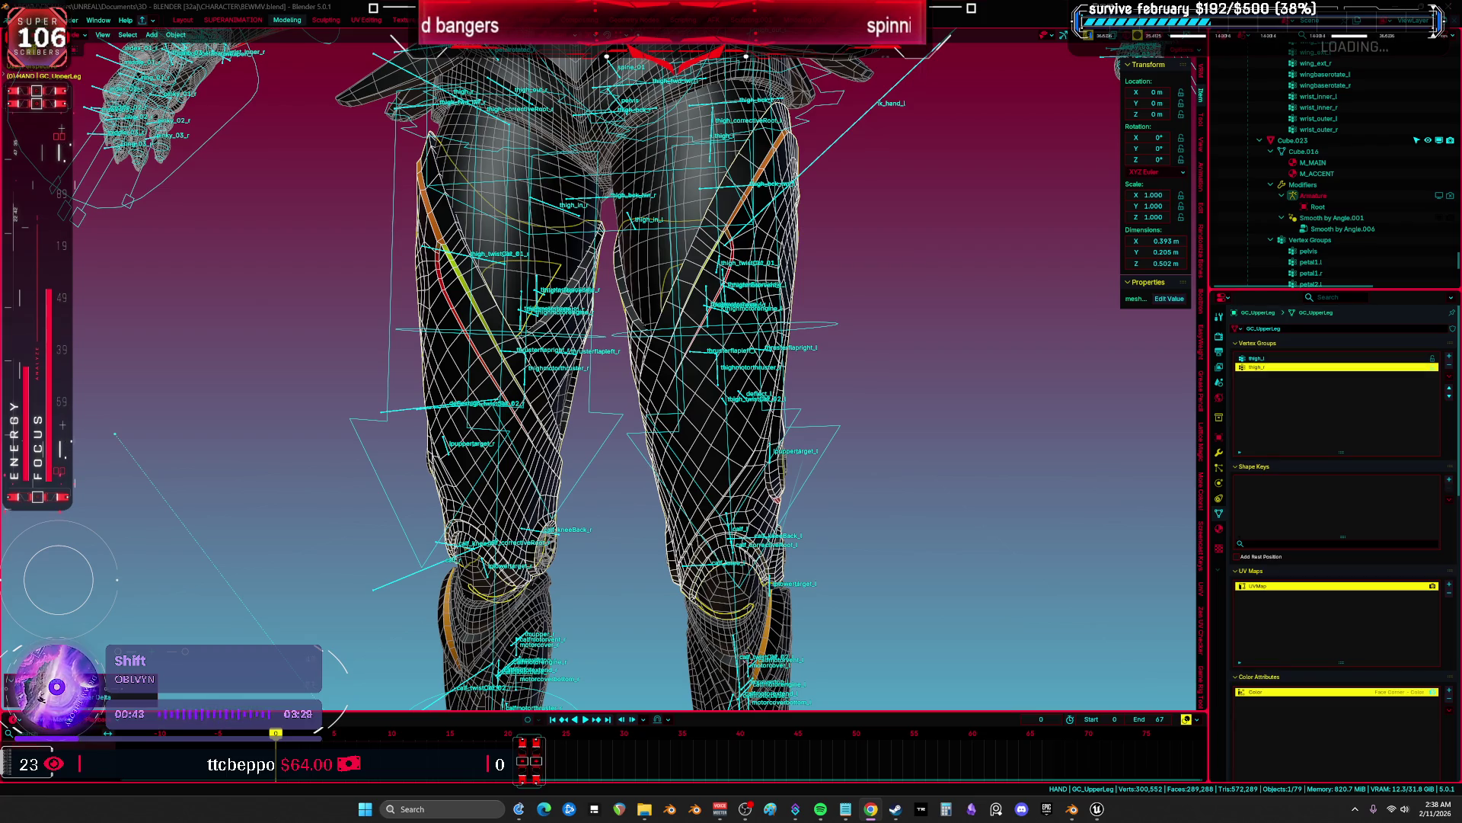
mouse_move(670, 396)
middle_down()
mouse_move(791, 482)
mouse_move(898, 464)
mouse_move(713, 436)
middle_up()
Toggle off the overlays and snap to a front view of the boots.
key(shift+alt+z)
key(KP_1)
key(shift+alt+z)
key(shift+alt+z)
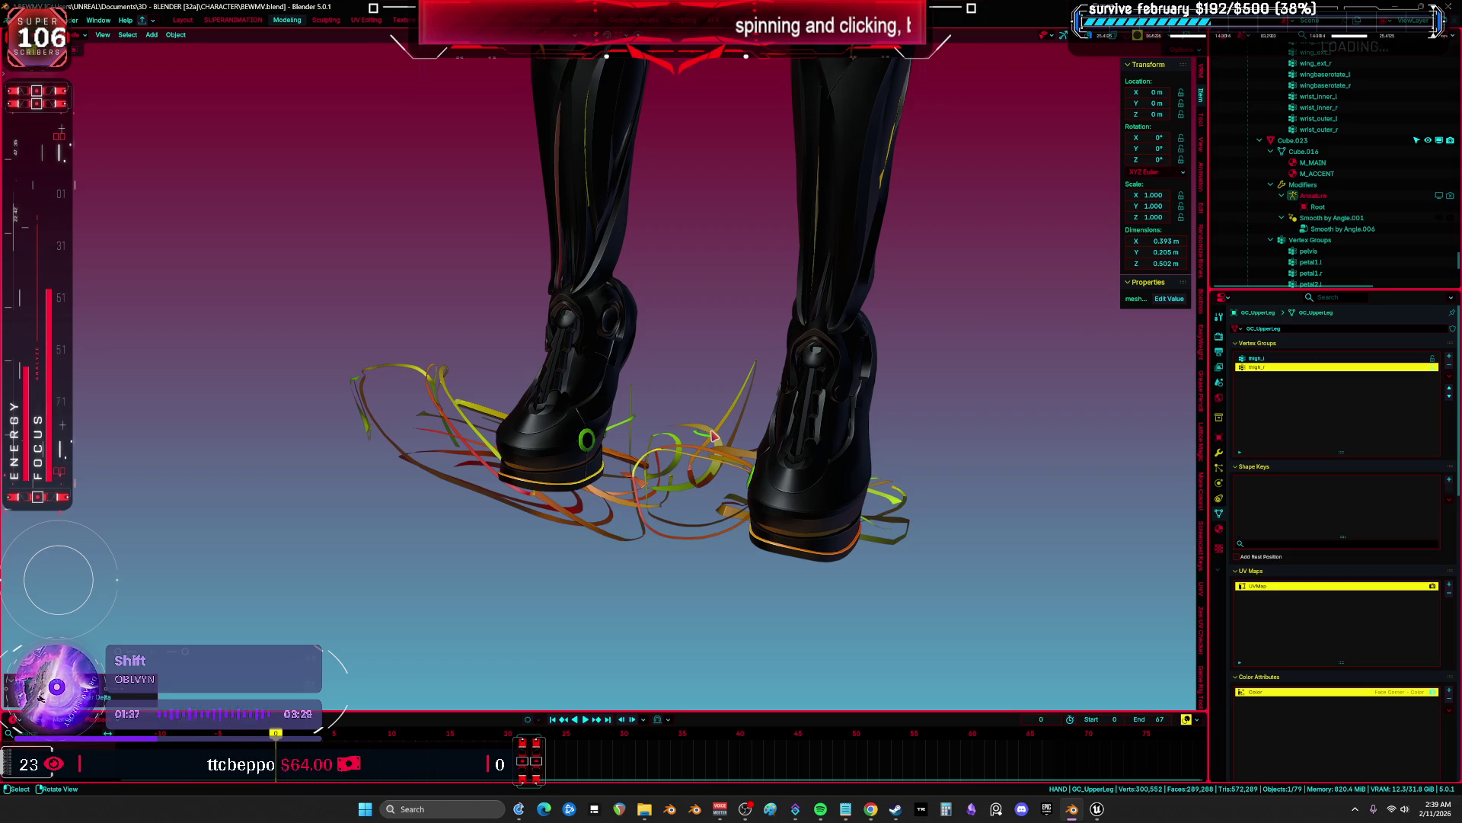
key(alt+Tab)
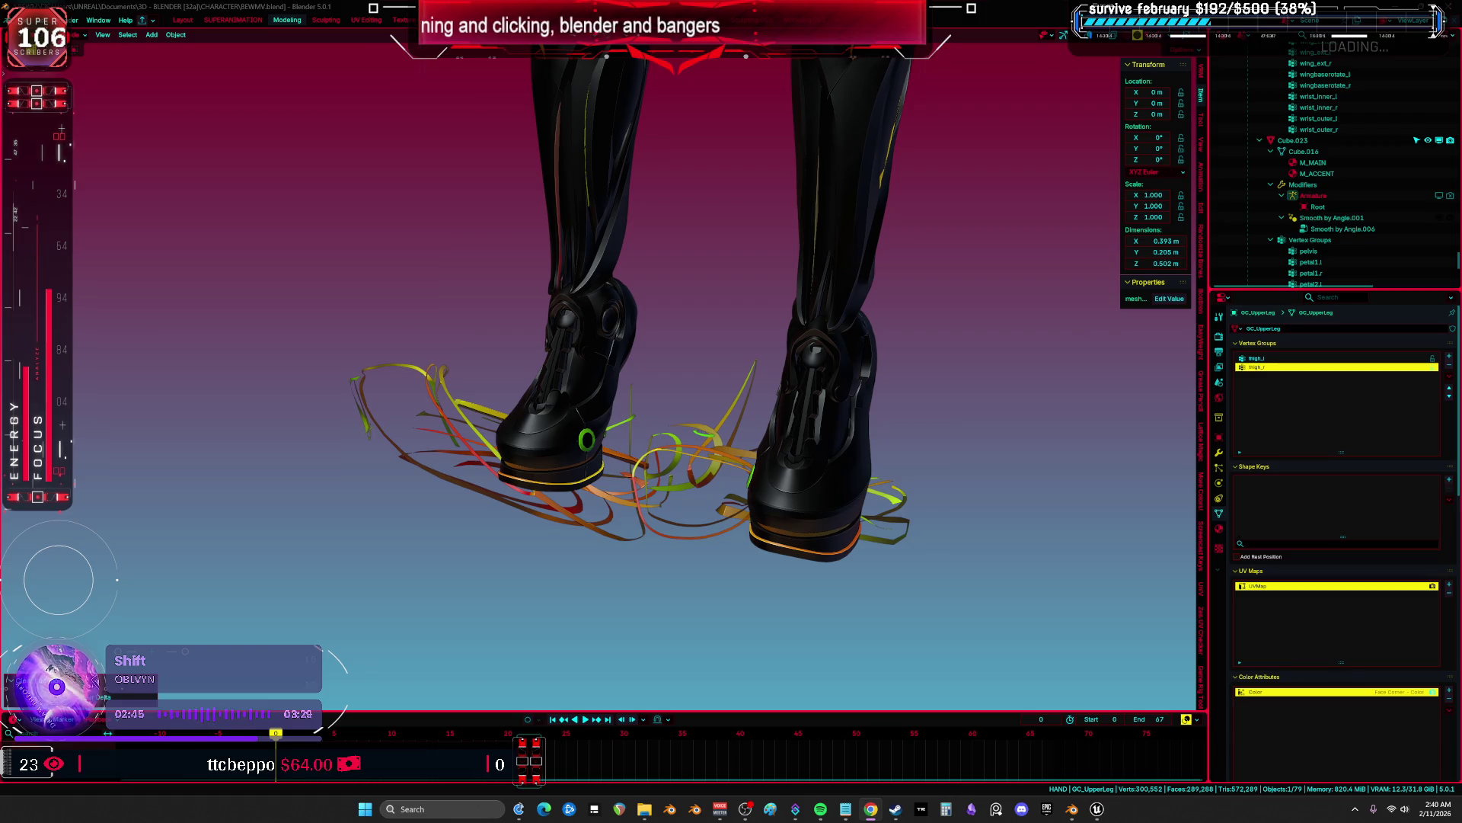
mouse_move(731, 365)
middle_down()
mouse_move(969, 376)
mouse_move(738, 382)
mouse_move(936, 373)
mouse_move(652, 363)
mouse_move(670, 160)
mouse_move(685, 205)
mouse_move(666, 254)
mouse_move(683, 395)
middle_up()
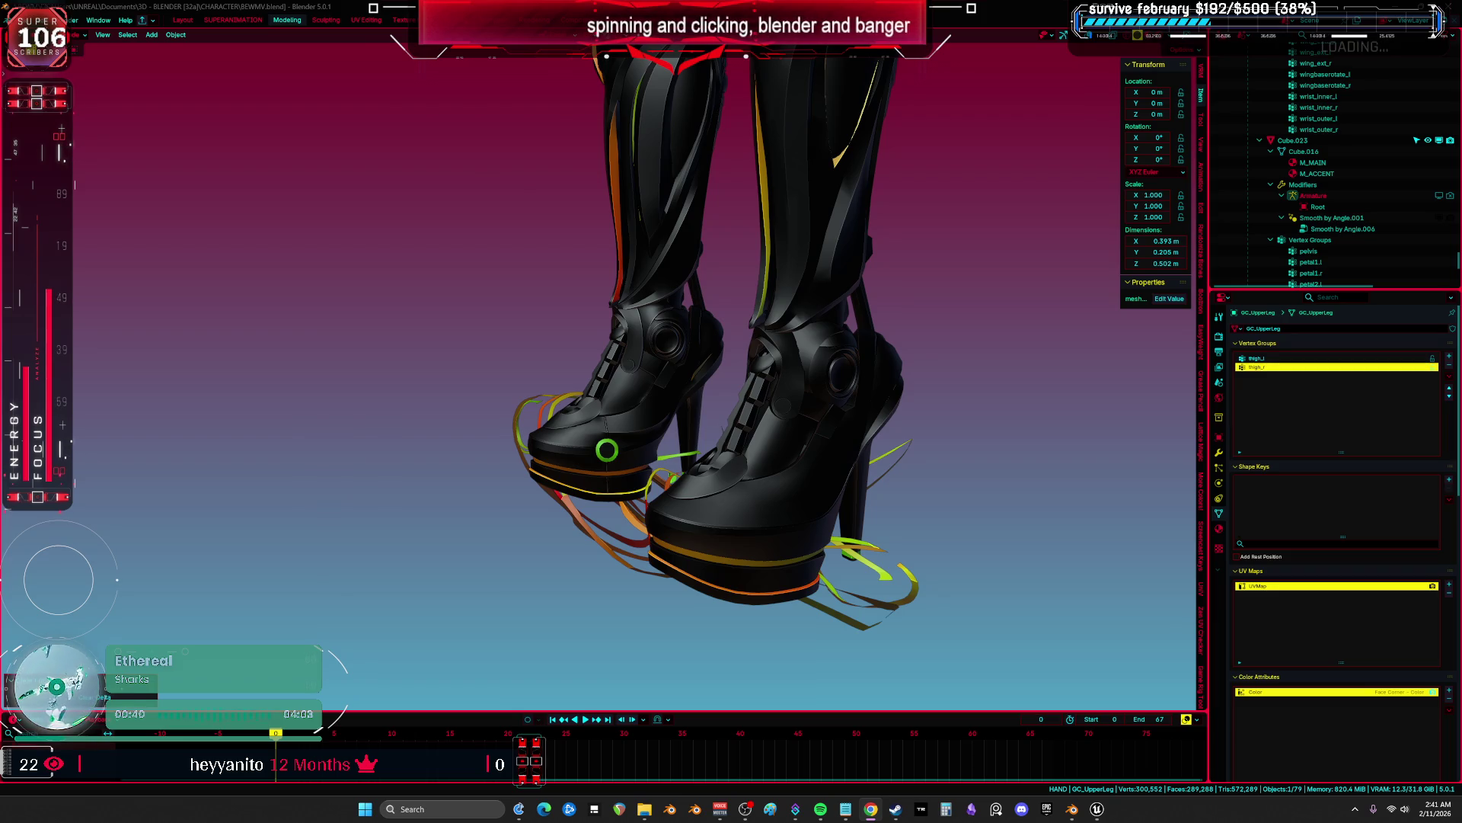
mouse_move(762, 441)
middle_down()
mouse_move(863, 442)
mouse_move(498, 457)
mouse_move(663, 418)
mouse_move(722, 434)
mouse_move(737, 459)
middle_up()
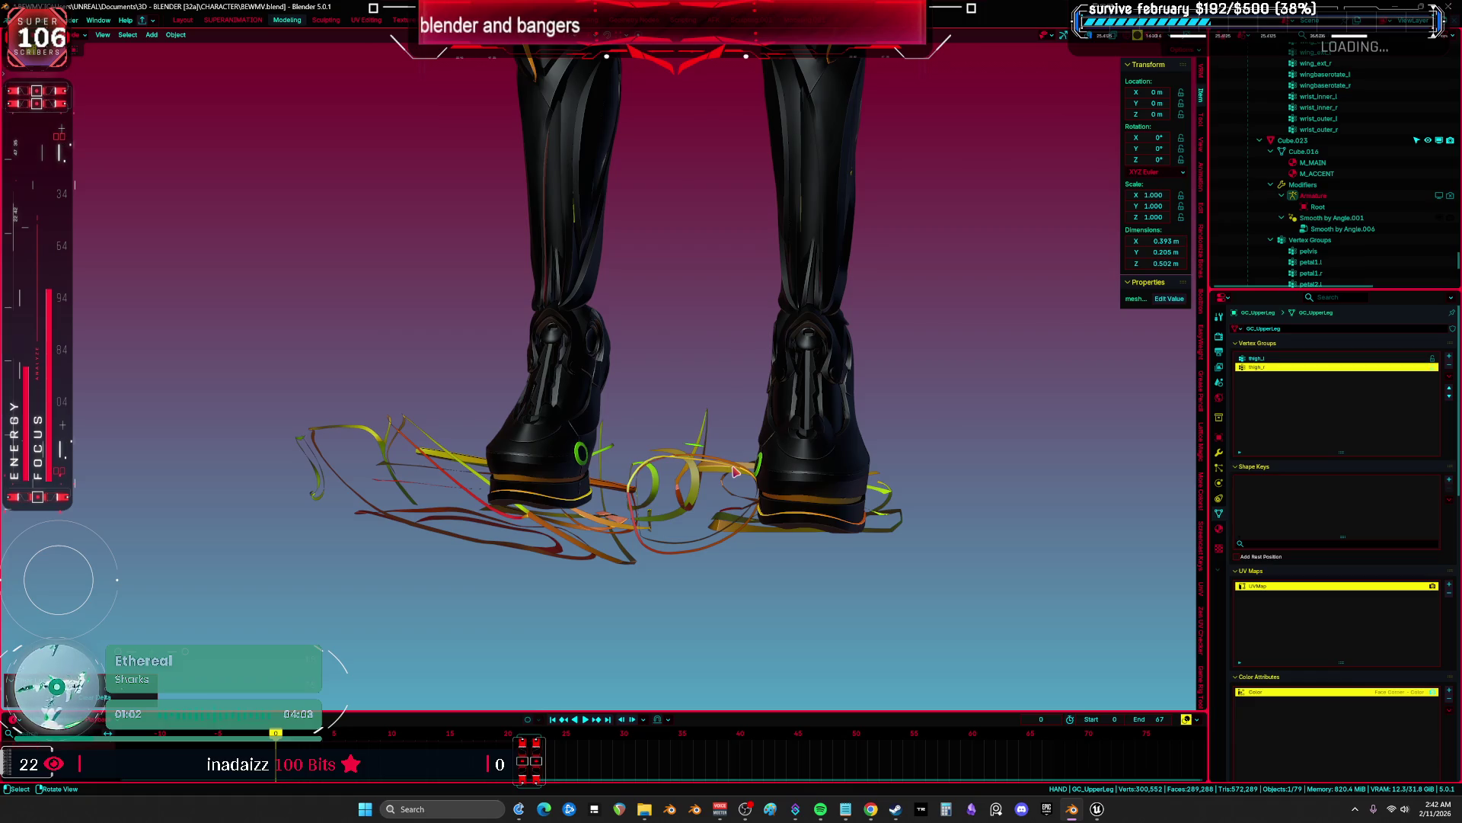
click(851, 430)
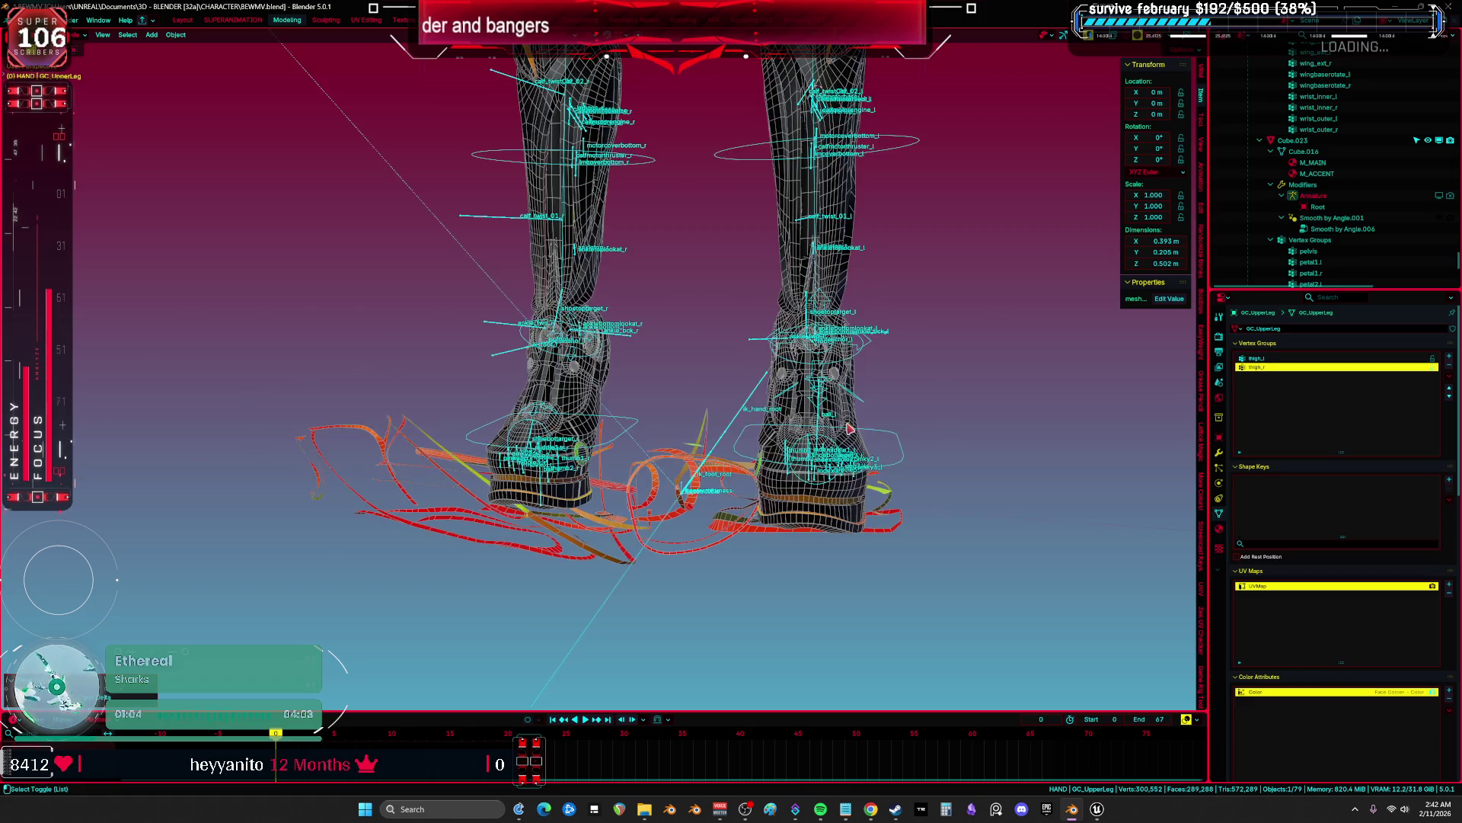
Hide the Body mesh and the GC_LowerLeg and GC_UpperLeg armor pieces.
mouse_move(796, 350)
middle_down()
mouse_move(865, 301)
mouse_move(735, 454)
middle_up()
scroll(816, 320, up, 3)
key(h)
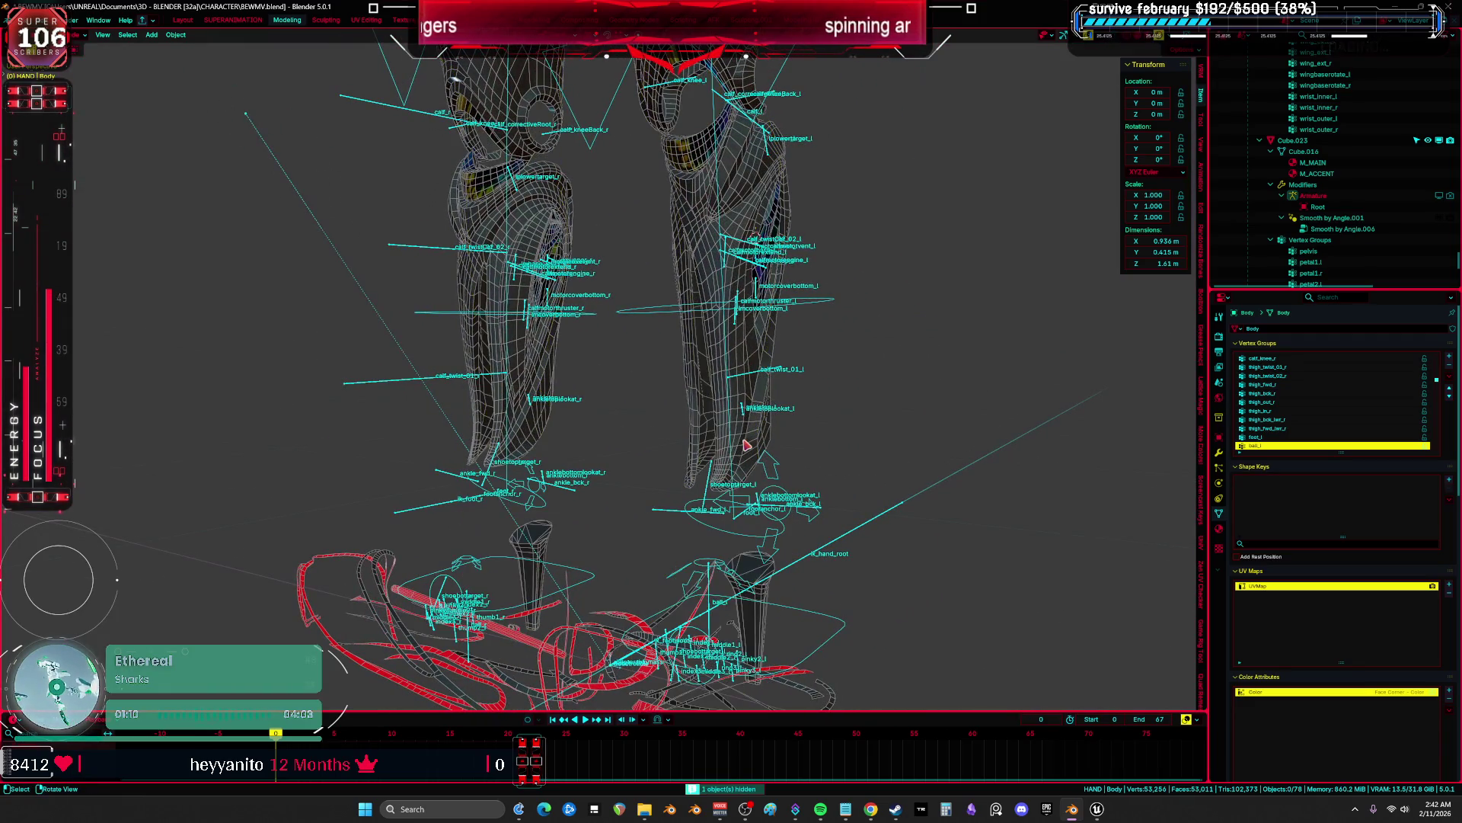
click(739, 457)
key(h)
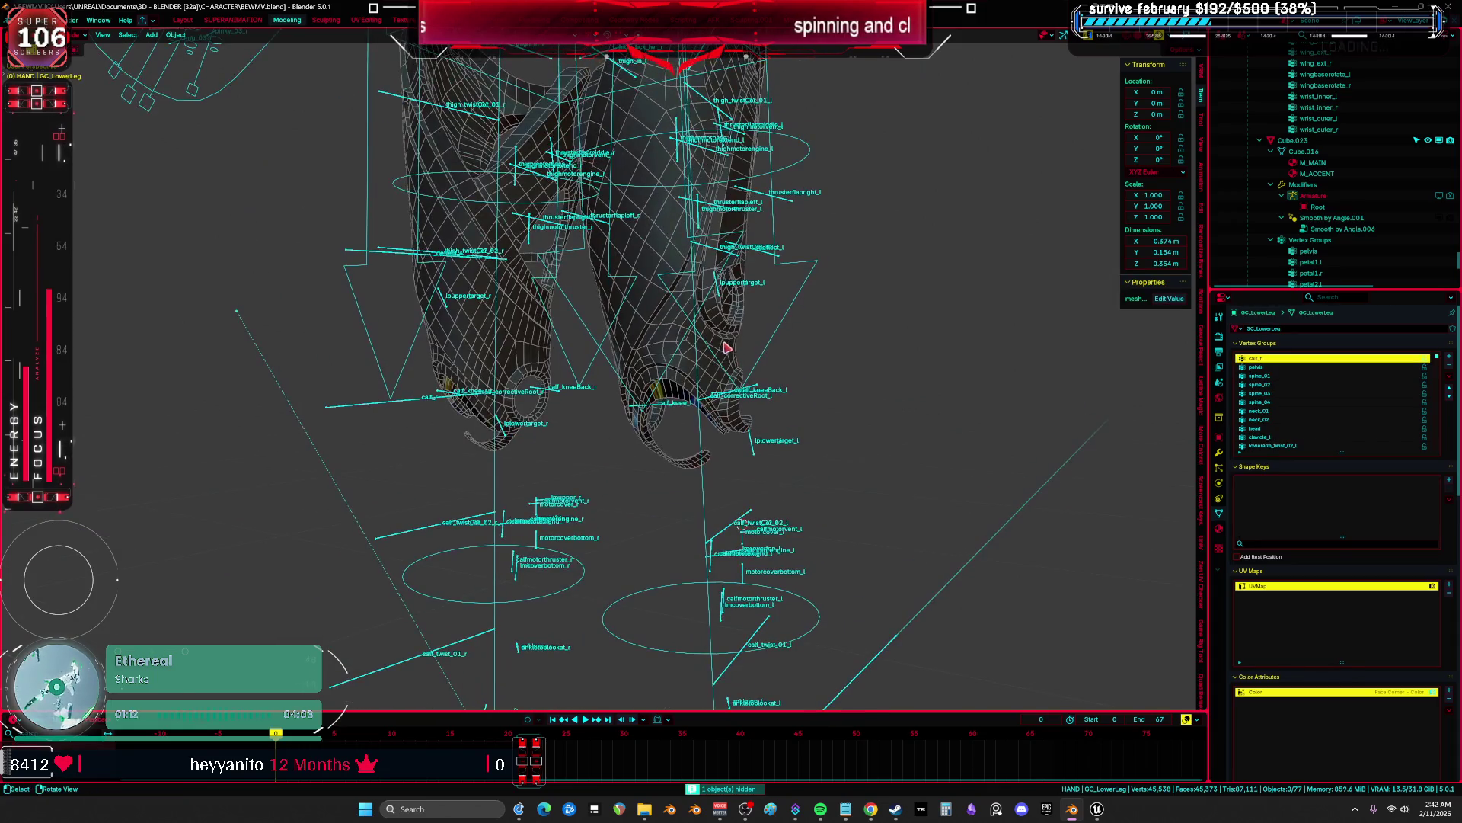
click(777, 495)
key(KP_Decimal)
key(h)
Hide the GC_FlapA and GC_FlapB pieces and the engine thruster meshes.
mouse_move(750, 259)
shift+middle_down()
mouse_move(752, 389)
mouse_move(842, 404)
mouse_move(779, 412)
mouse_move(737, 406)
mouse_move(737, 236)
mouse_move(831, 263)
shift+middle_up()
click(752, 391)
key(h)
click(750, 365)
key(h)
click(738, 236)
key(h)
Hide the torso piece, GC_LowerArm and GC_UpperArm.
click(793, 324)
key(h)
click(871, 341)
key(h)
click(838, 251)
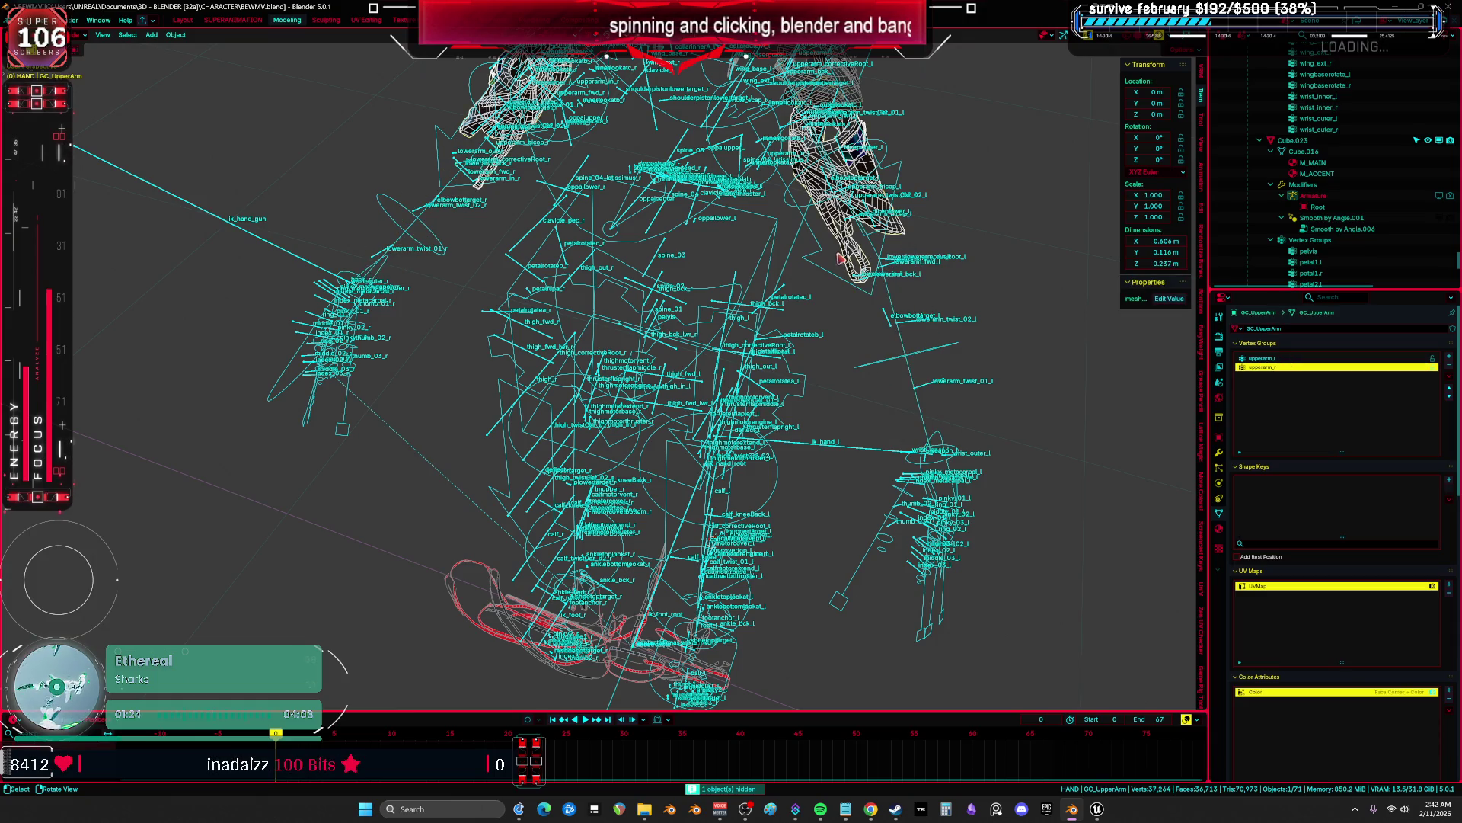
middle_drag(838, 251, 835, 254)
key(h)
Remove the UVRGB UV map from GC_Middle and hide it; hide GC_Forward, then bring it back.
click(868, 189)
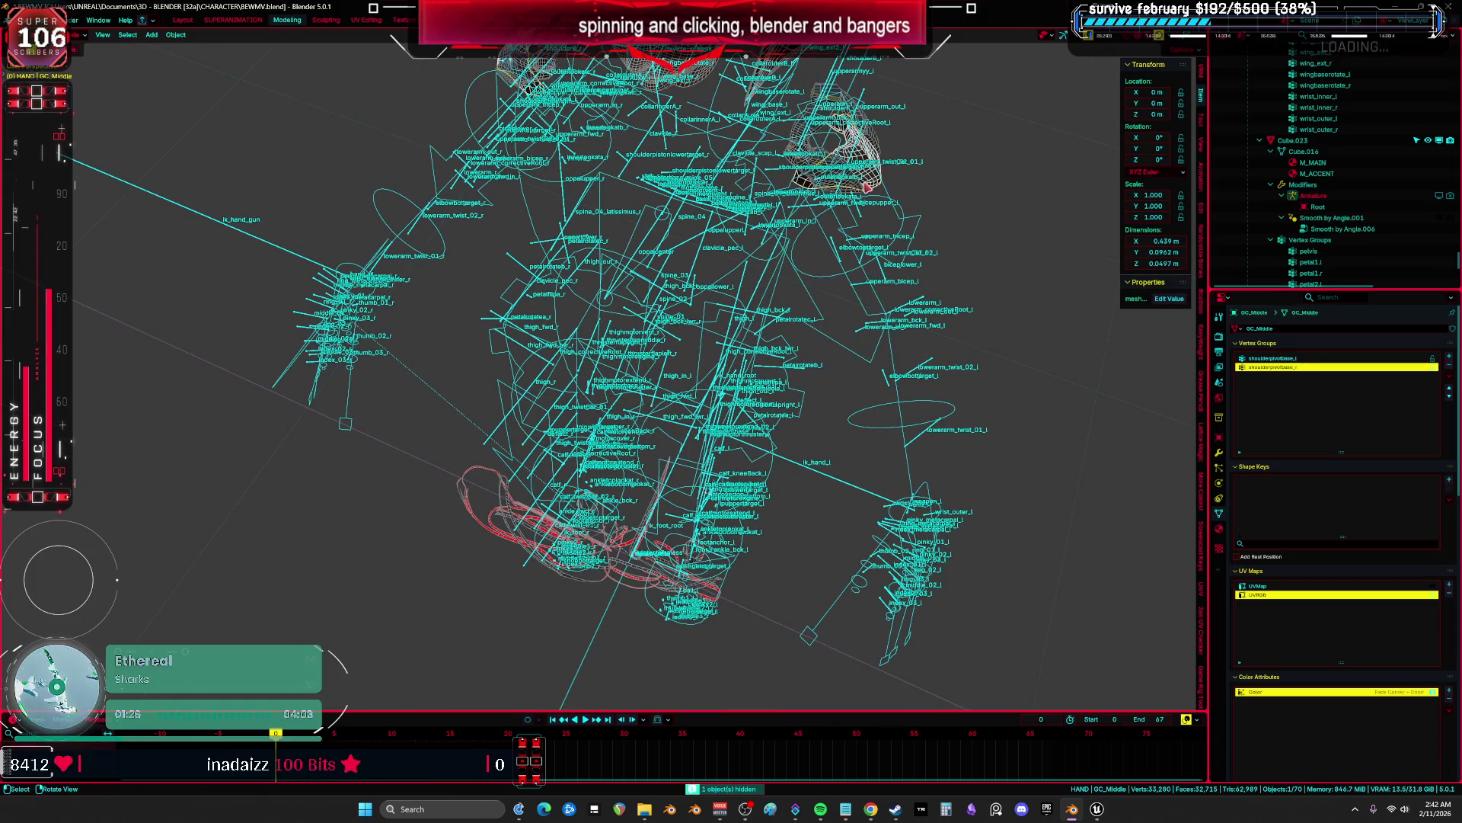
click(1449, 591)
key(h)
click(814, 175)
key(h)
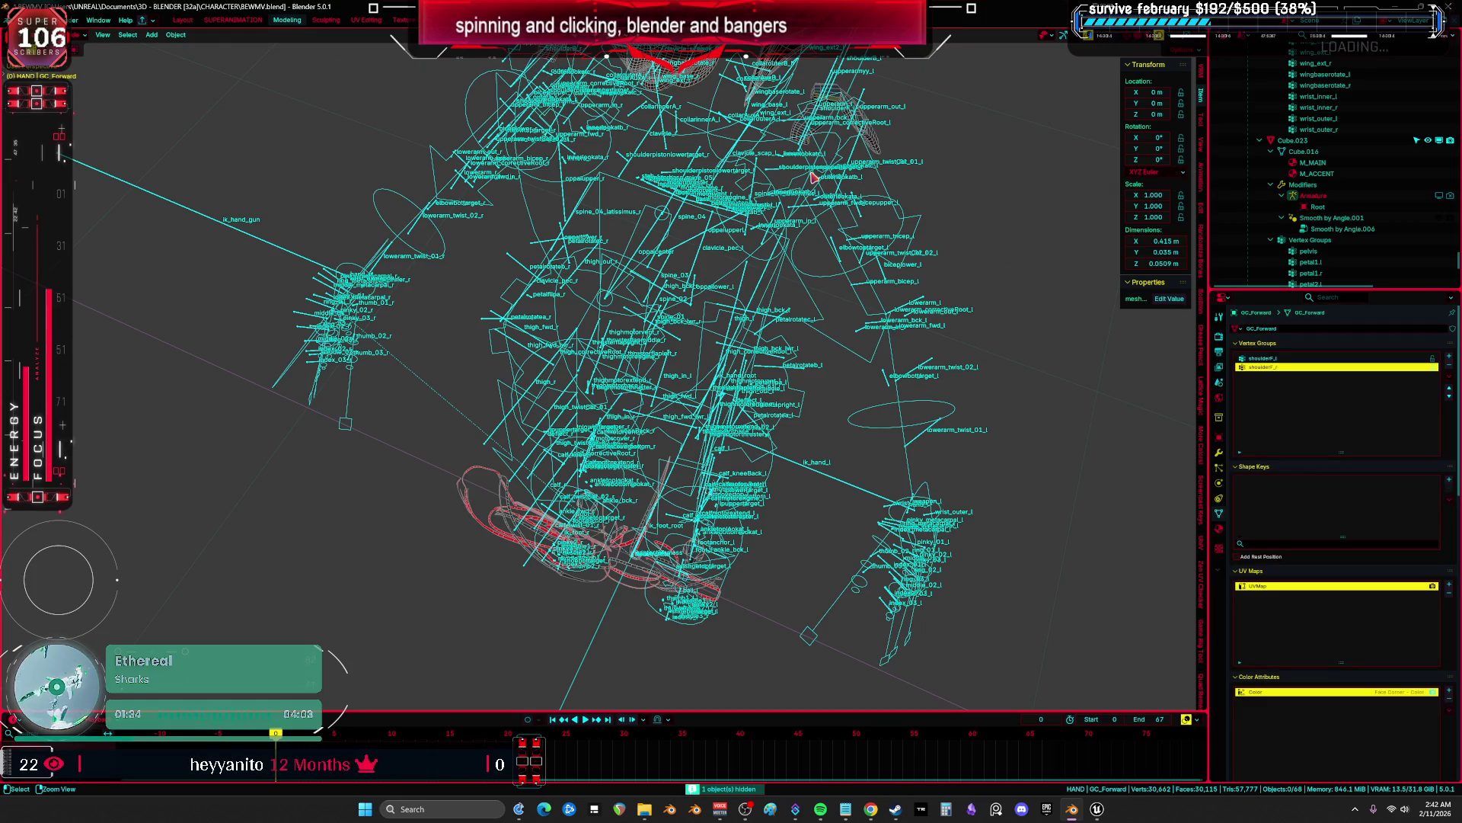
key(alt+h)
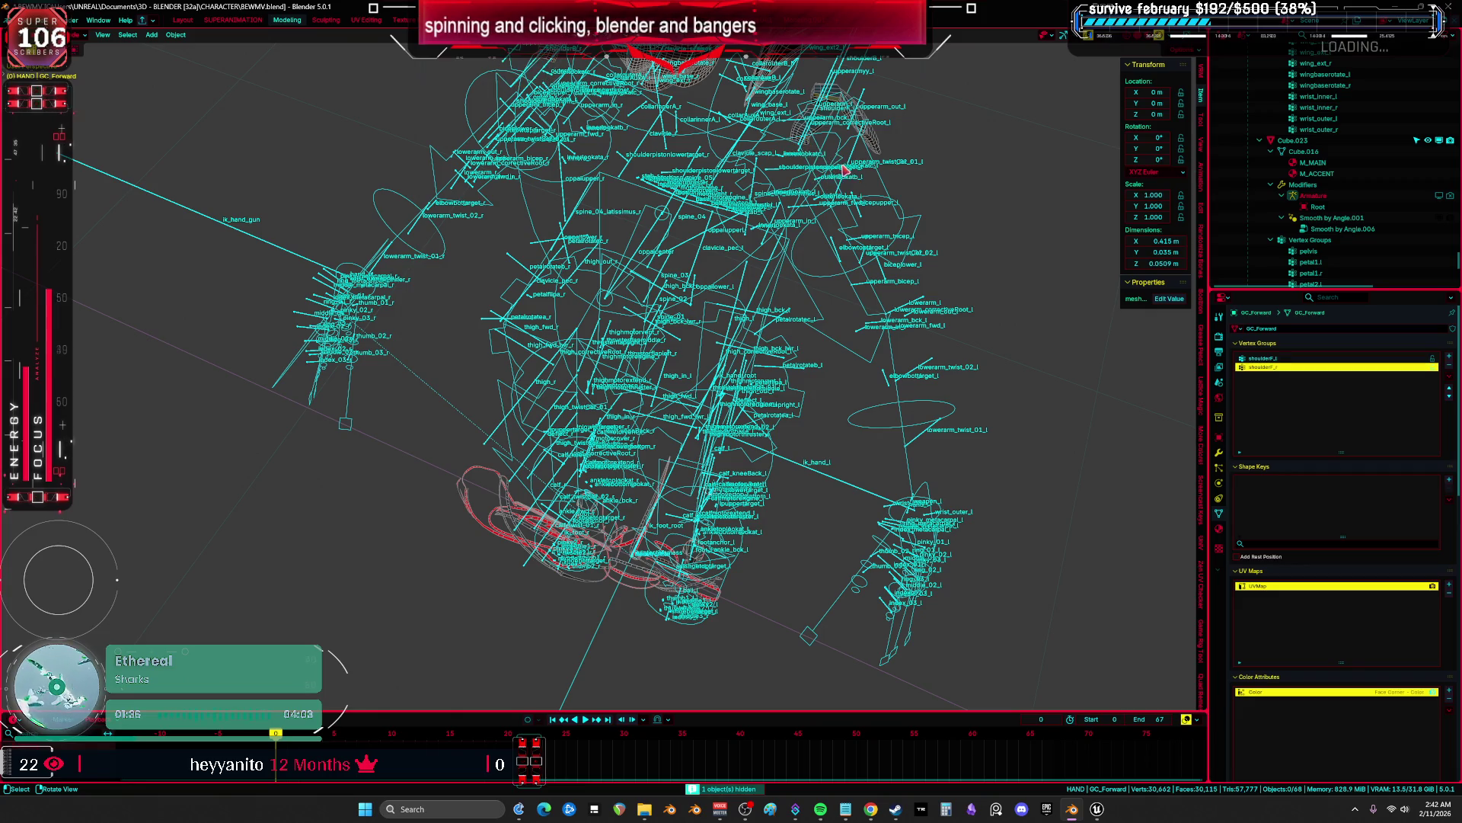
Hide the Root armature rig and the GC_Backward piece.
click(876, 164)
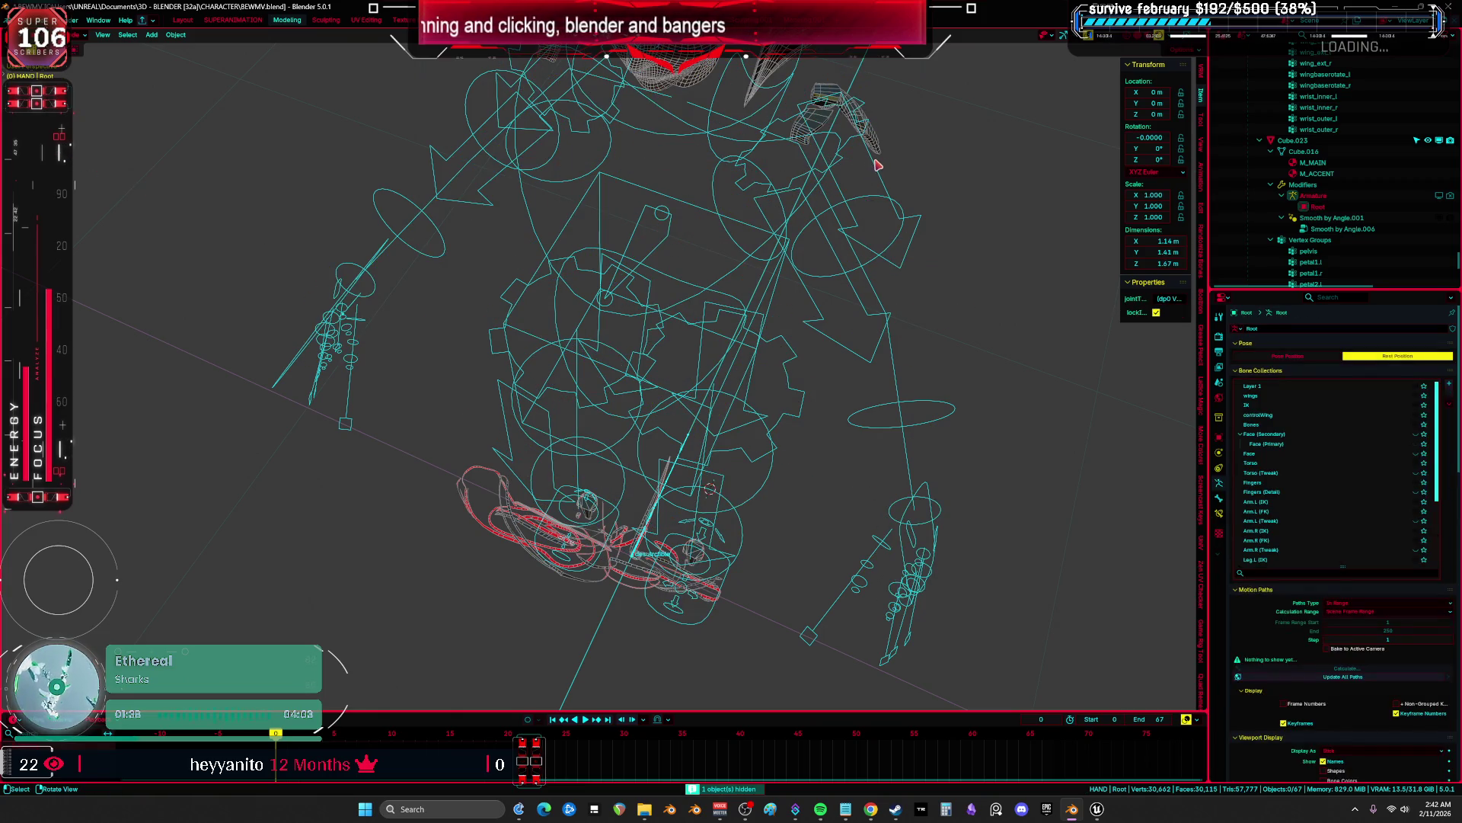
click(876, 164)
key(h)
click(877, 154)
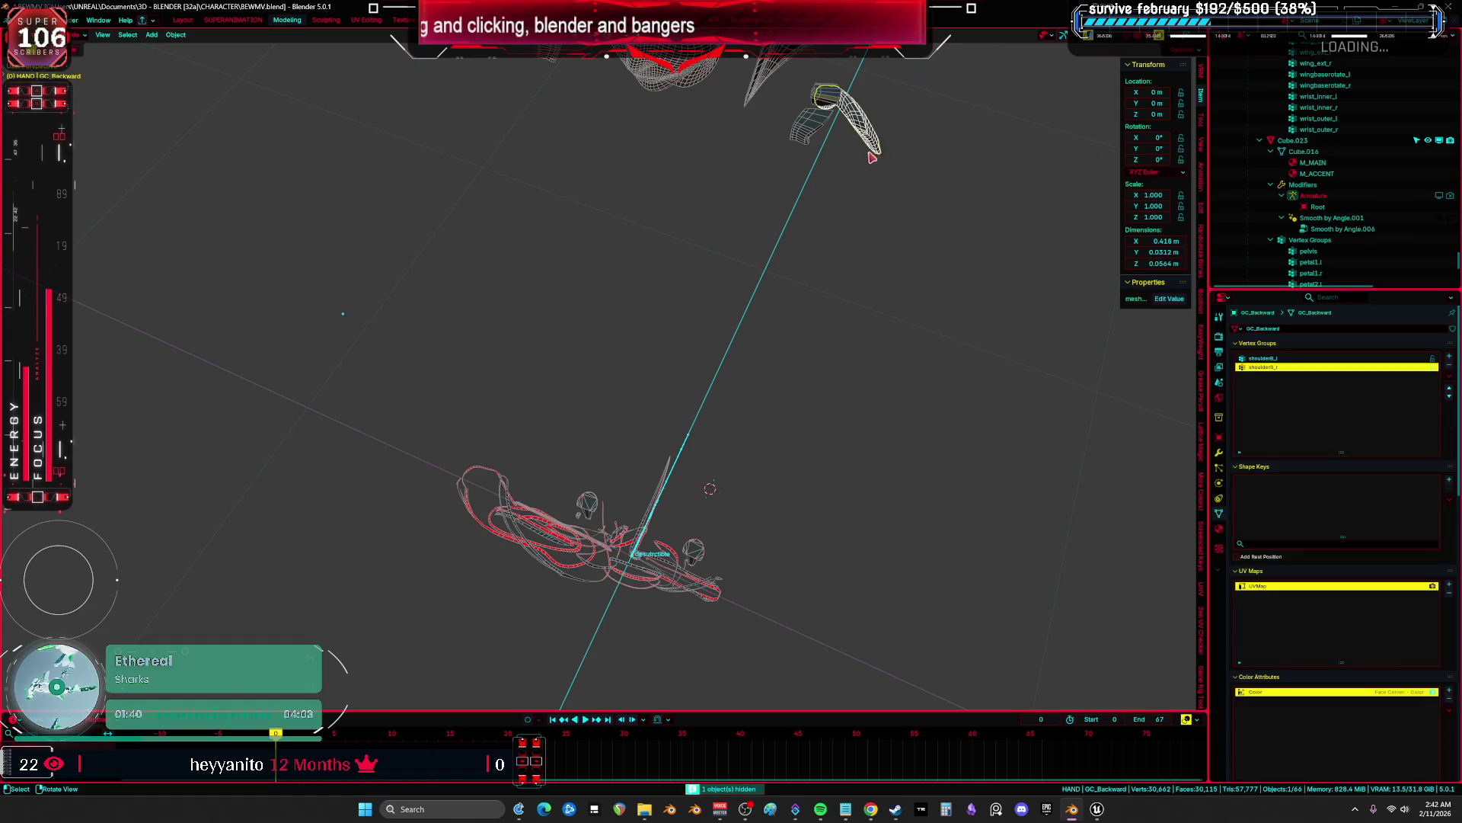
key(h)
middle_drag(876, 156, 822, 161)
Remove the UVRGB UV map from GC_TopShoulder, hide it, and select the GC_WingD wing.
click(821, 152)
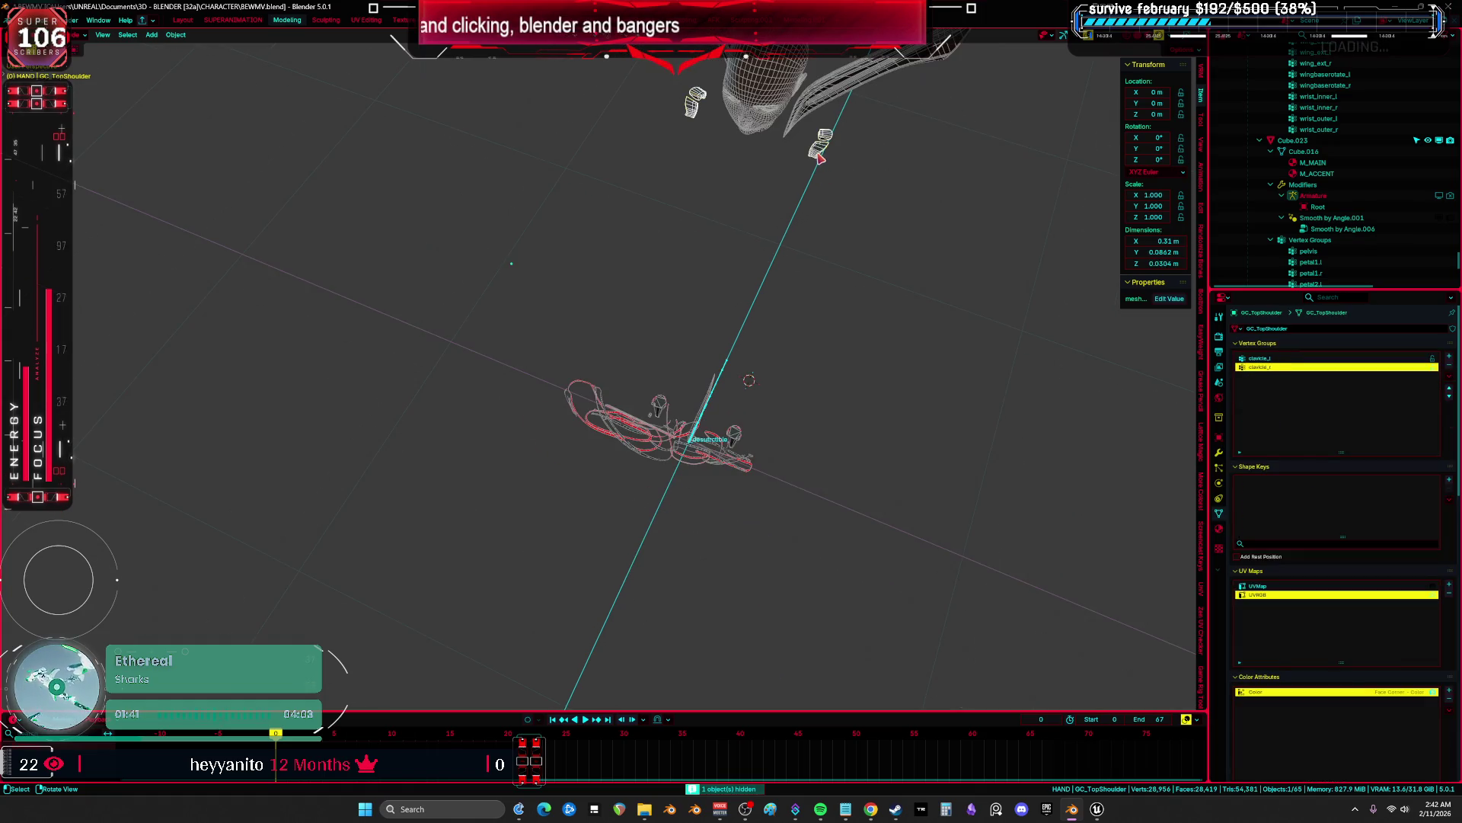
click(1448, 594)
key(h)
mouse_move(1022, 420)
middle_down()
mouse_move(806, 394)
mouse_move(819, 271)
middle_up()
click(820, 265)
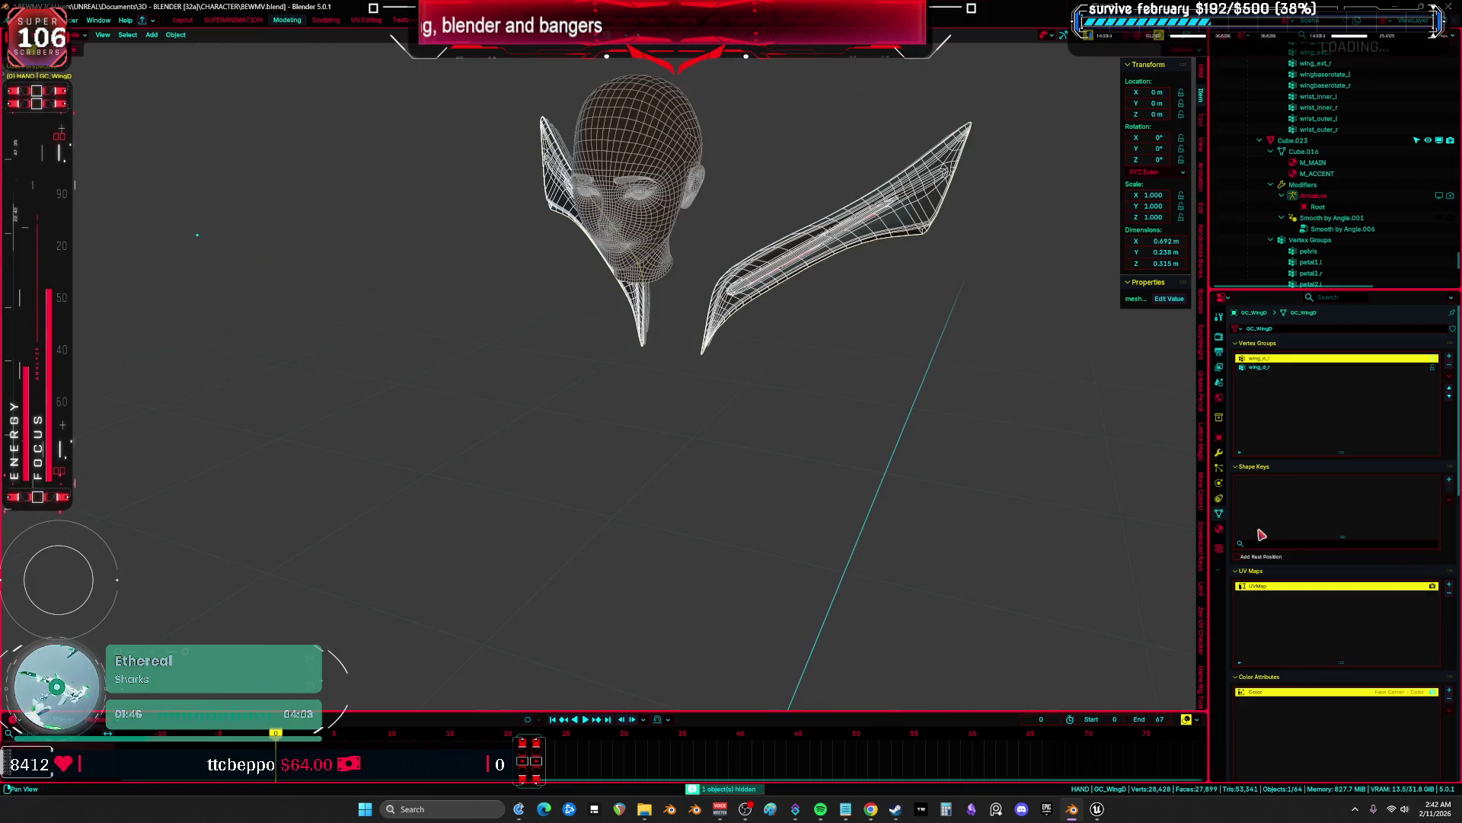
Hide the wing pieces GC_WingD, the next wing, GC_WingB and GC_WingC.
key(h)
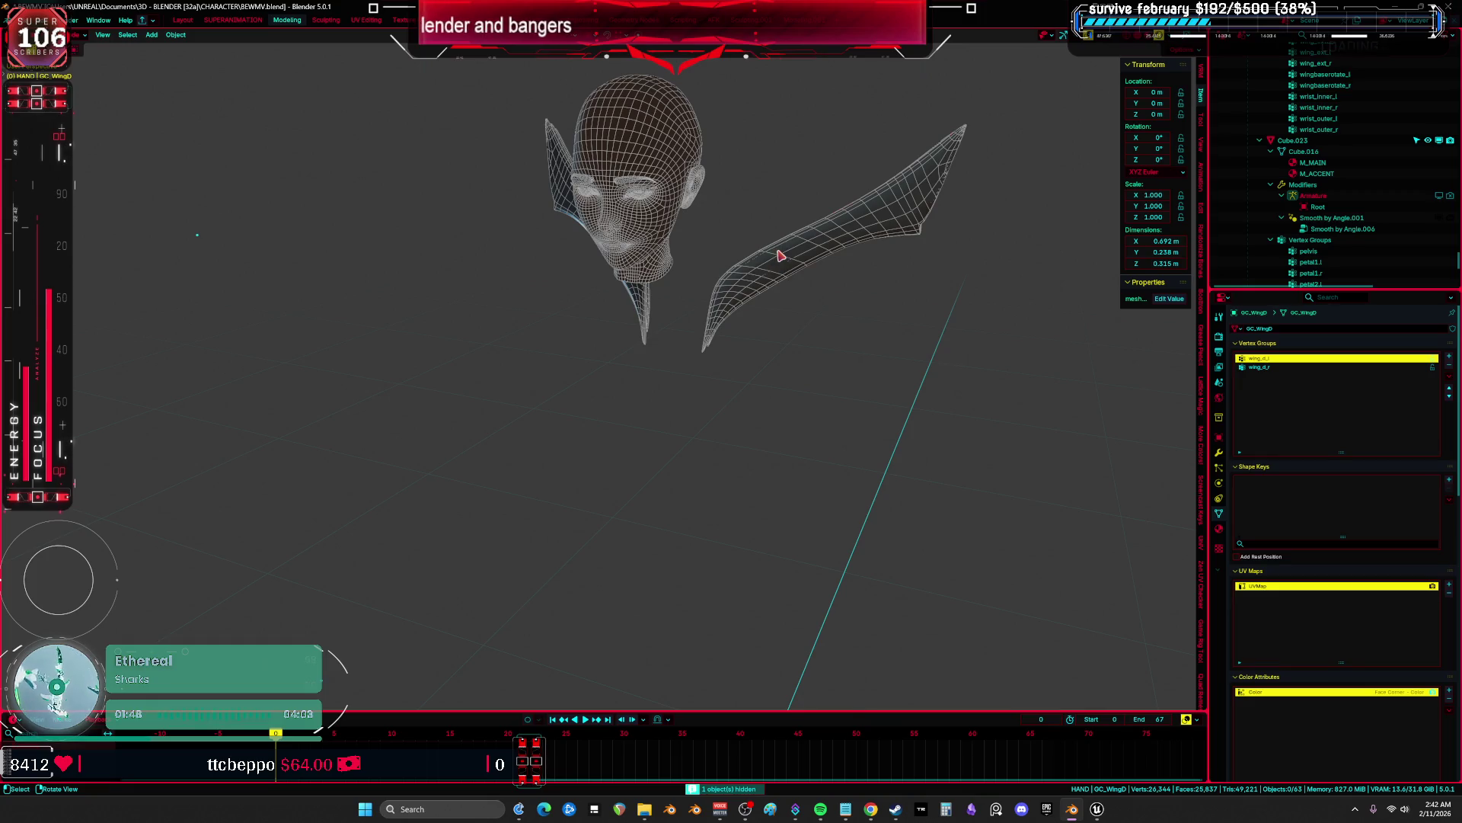
click(778, 250)
key(h)
click(779, 248)
key(h)
click(778, 250)
key(h)
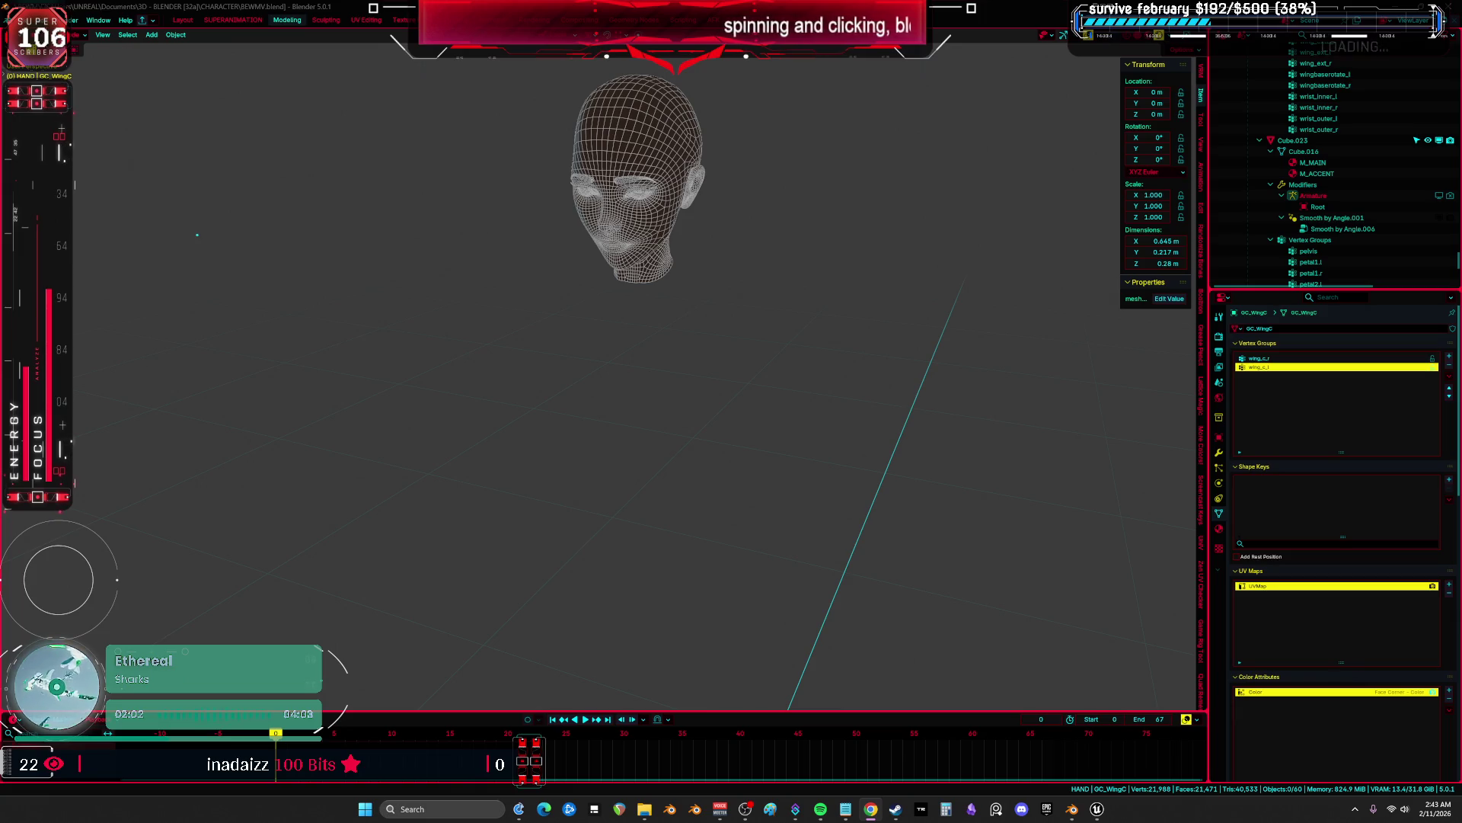
Reveal every hidden part of the character with Alt+H and zoom back in.
middle_drag(881, 532, 695, 366)
scroll(715, 376, down, 5)
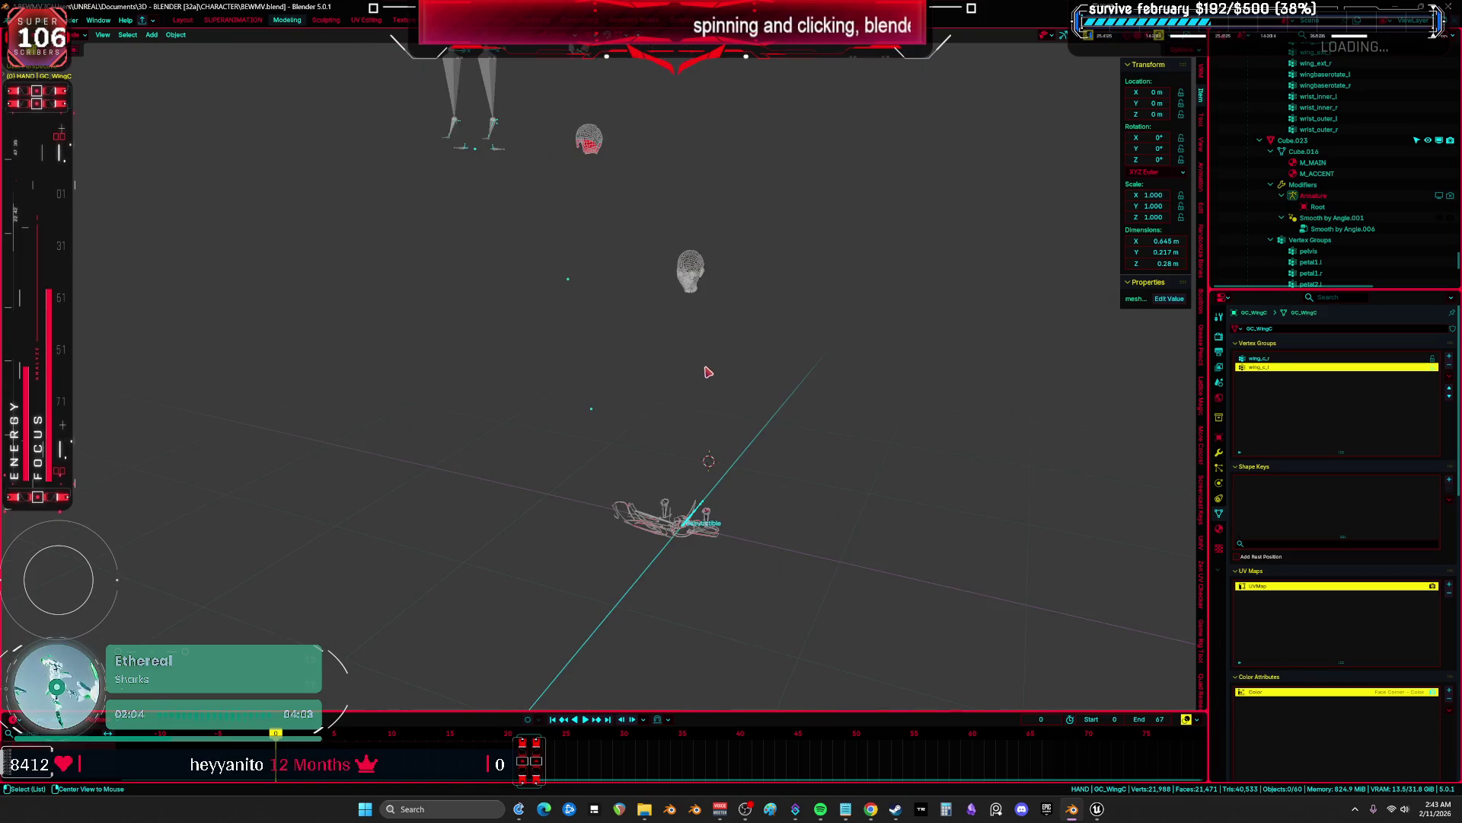
key(alt+h)
scroll(671, 377, up, 5)
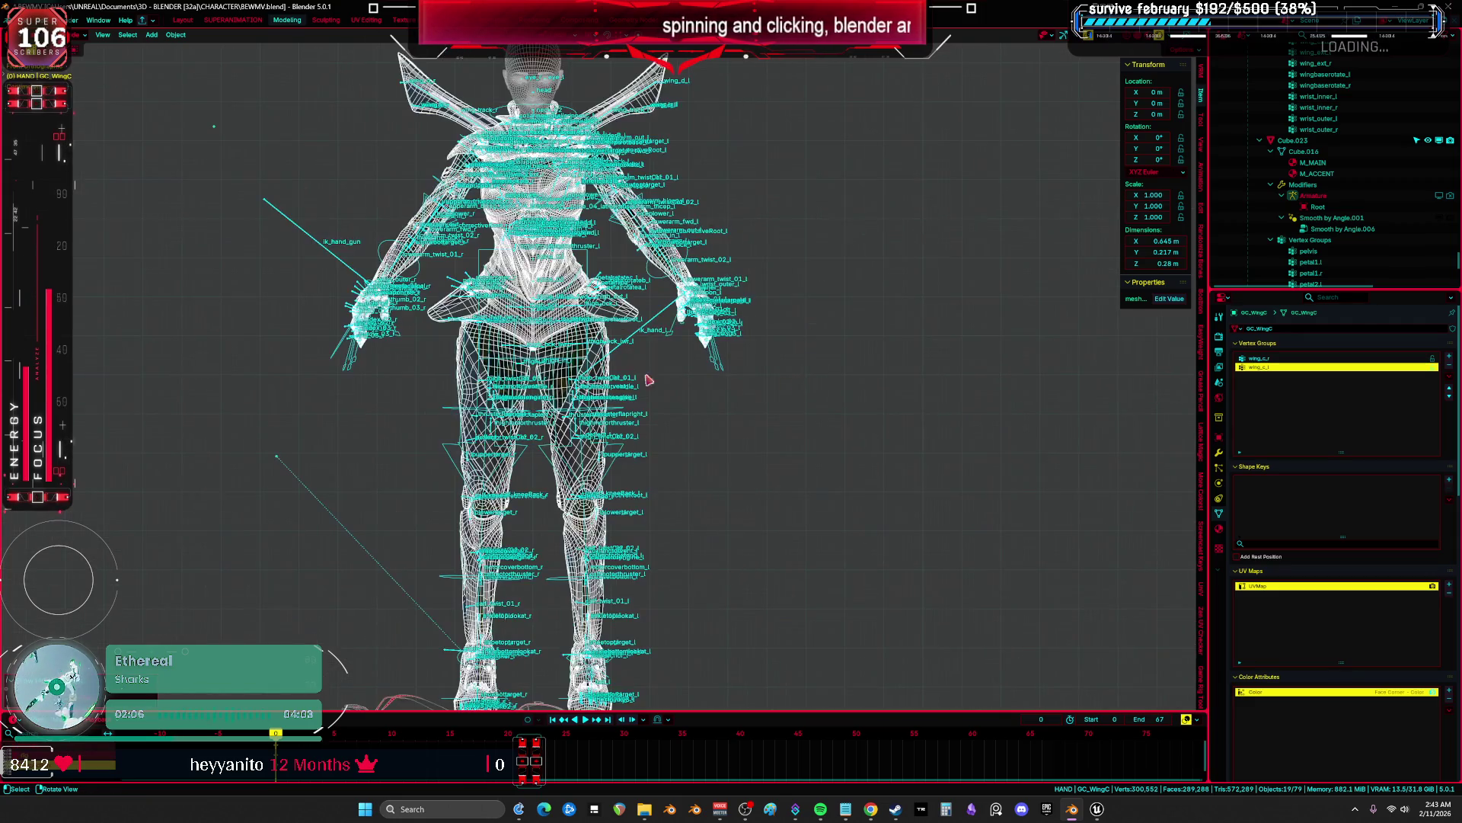
Hide the character's Body mesh and the Head object.
click(581, 359)
click(581, 360)
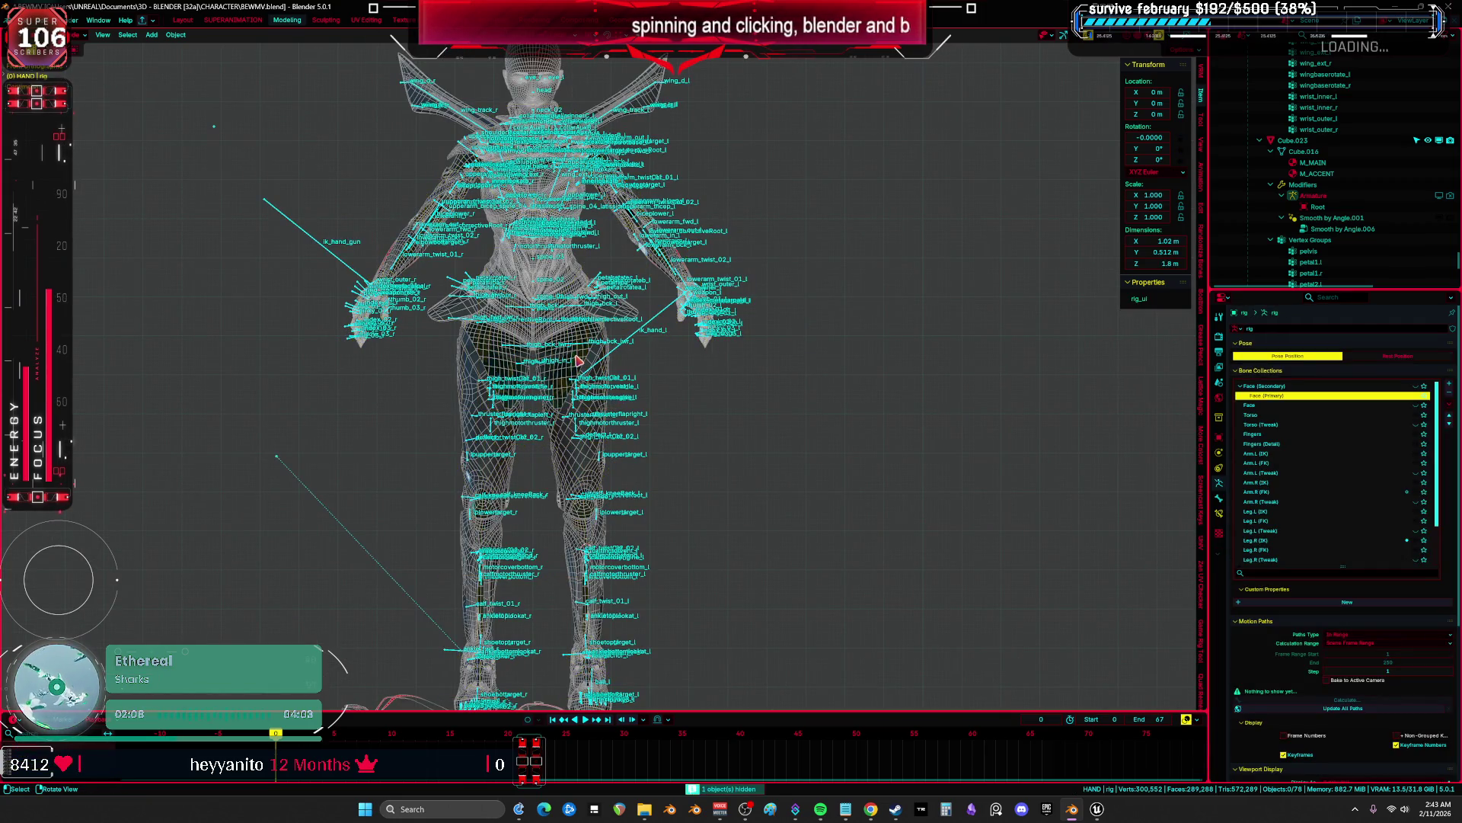
key(h)
mouse_move(609, 381)
middle_down()
mouse_move(765, 497)
mouse_move(765, 284)
middle_up()
click(755, 243)
click(754, 242)
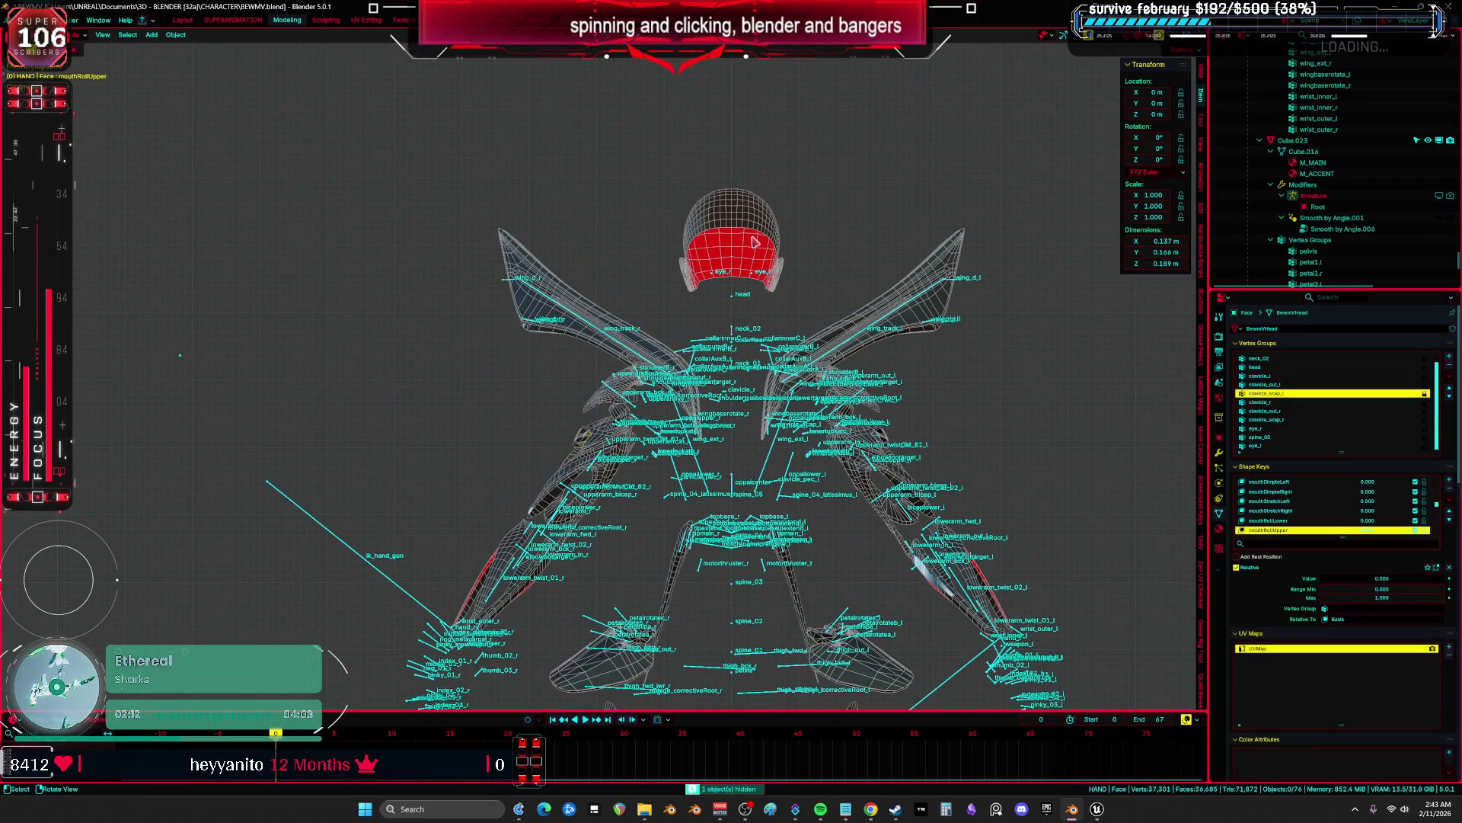
key(h)
Hide the Root armature and select the GC_LowerLeg mesh.
mouse_move(901, 393)
shift+middle_down()
mouse_move(856, 348)
mouse_move(765, 413)
shift+middle_up()
click(784, 411)
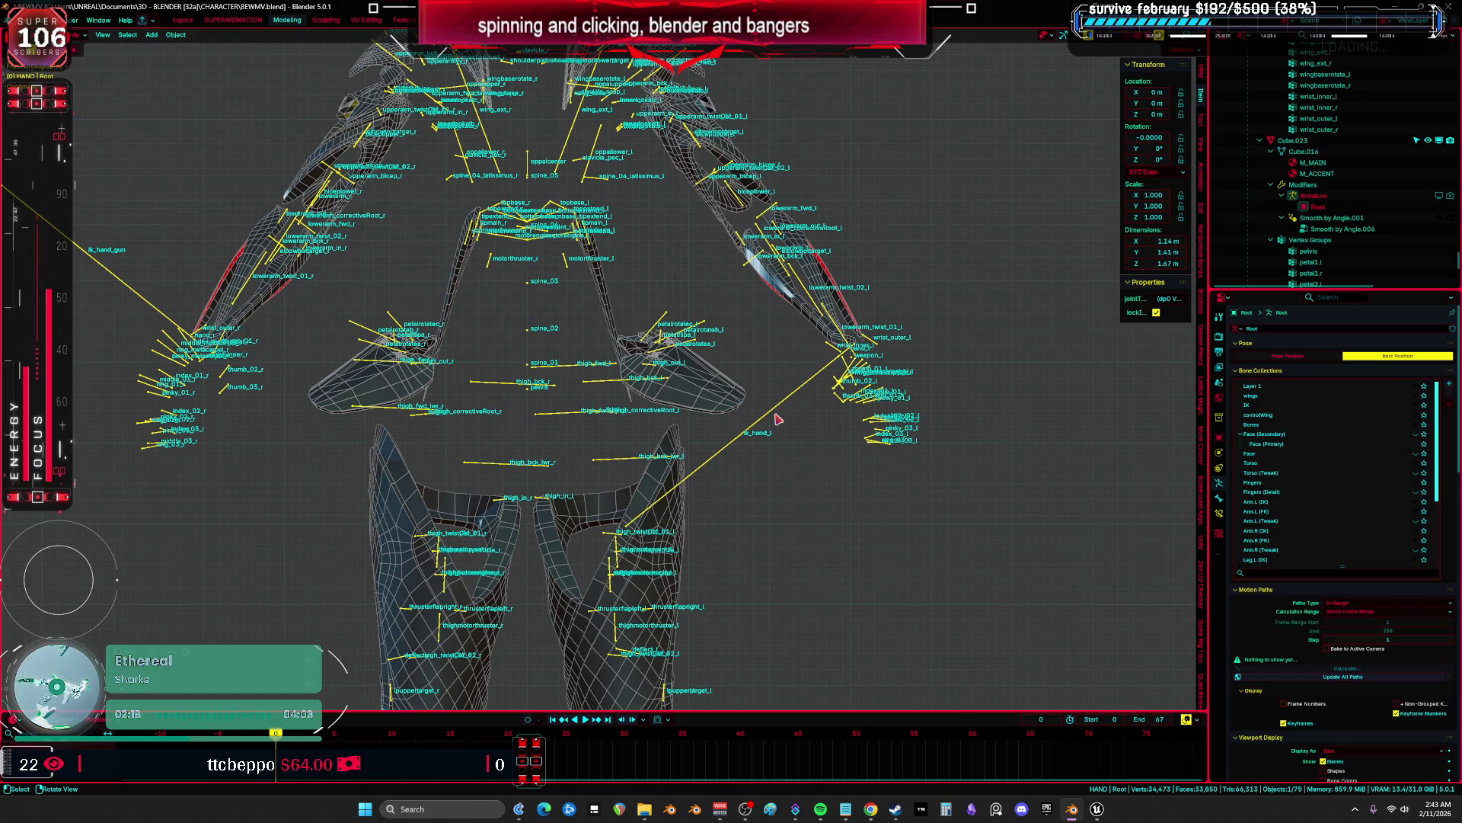
key(h)
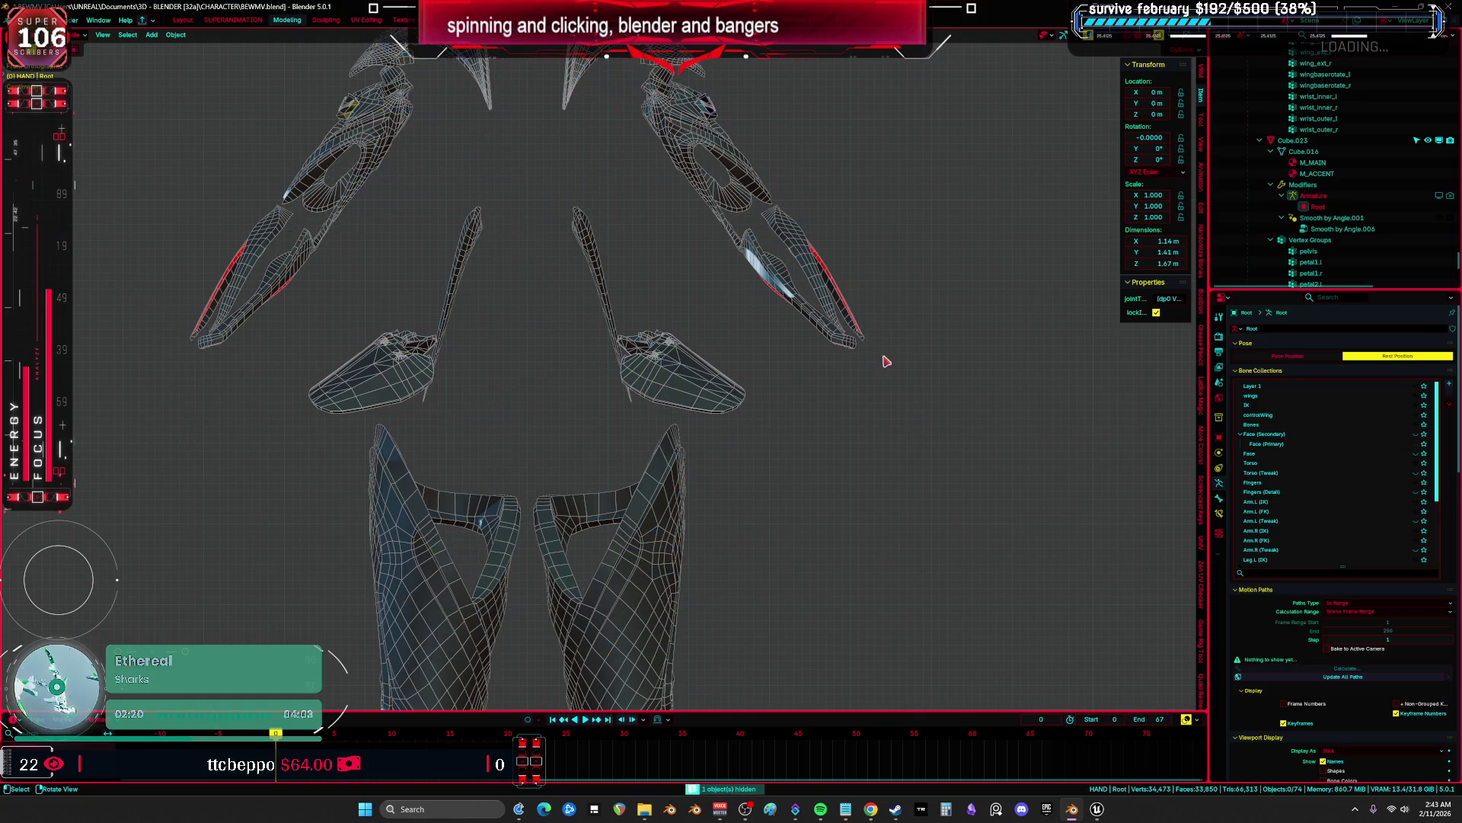
scroll(701, 418, down, 2)
shift+scroll(731, 438, down, 5)
click(688, 473)
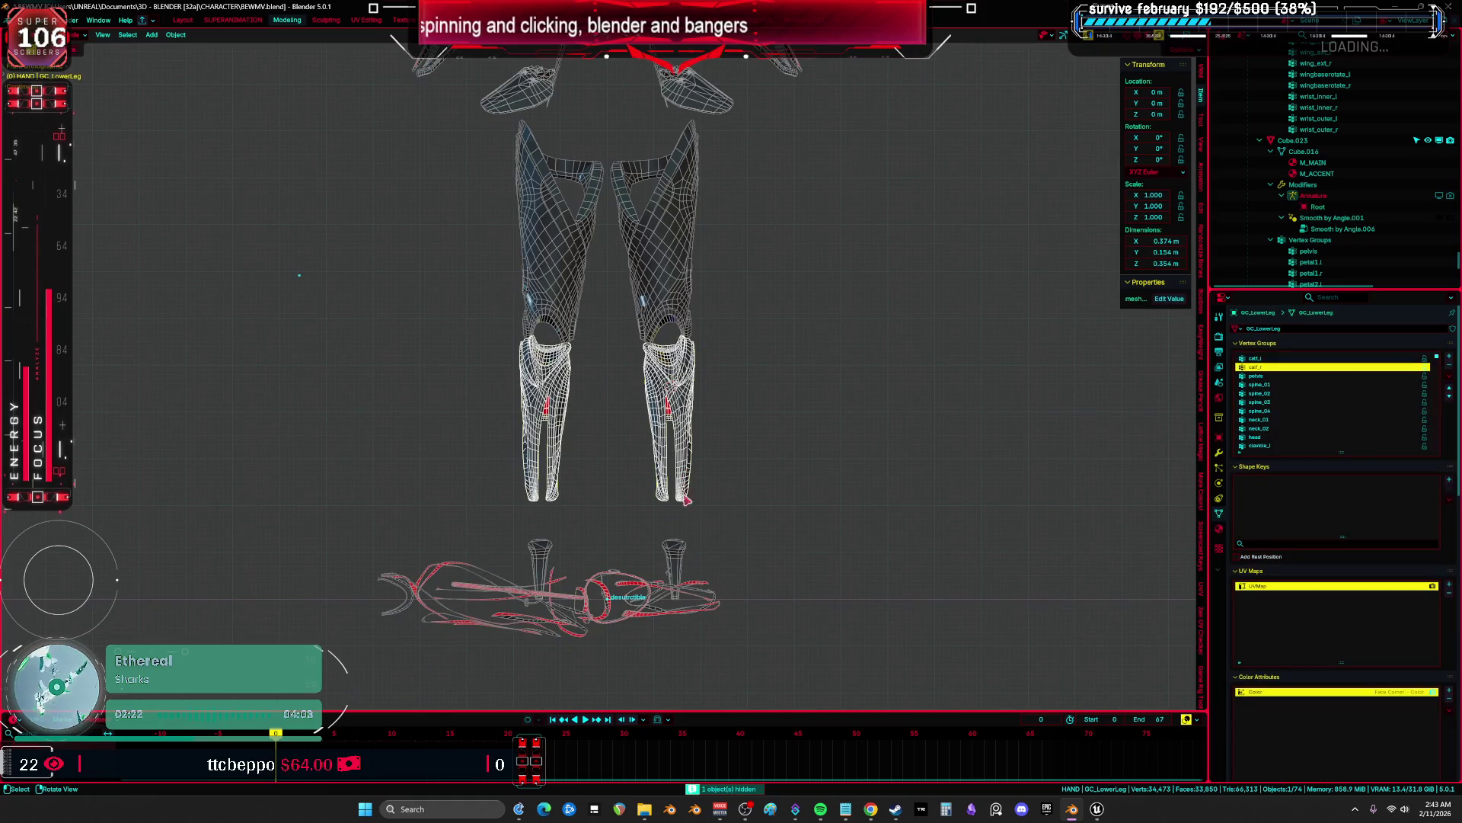
Duplicate GC_Heel's Armature modifier and bind the copy, Armature.001, to the desutrctible armature.
click(1219, 452)
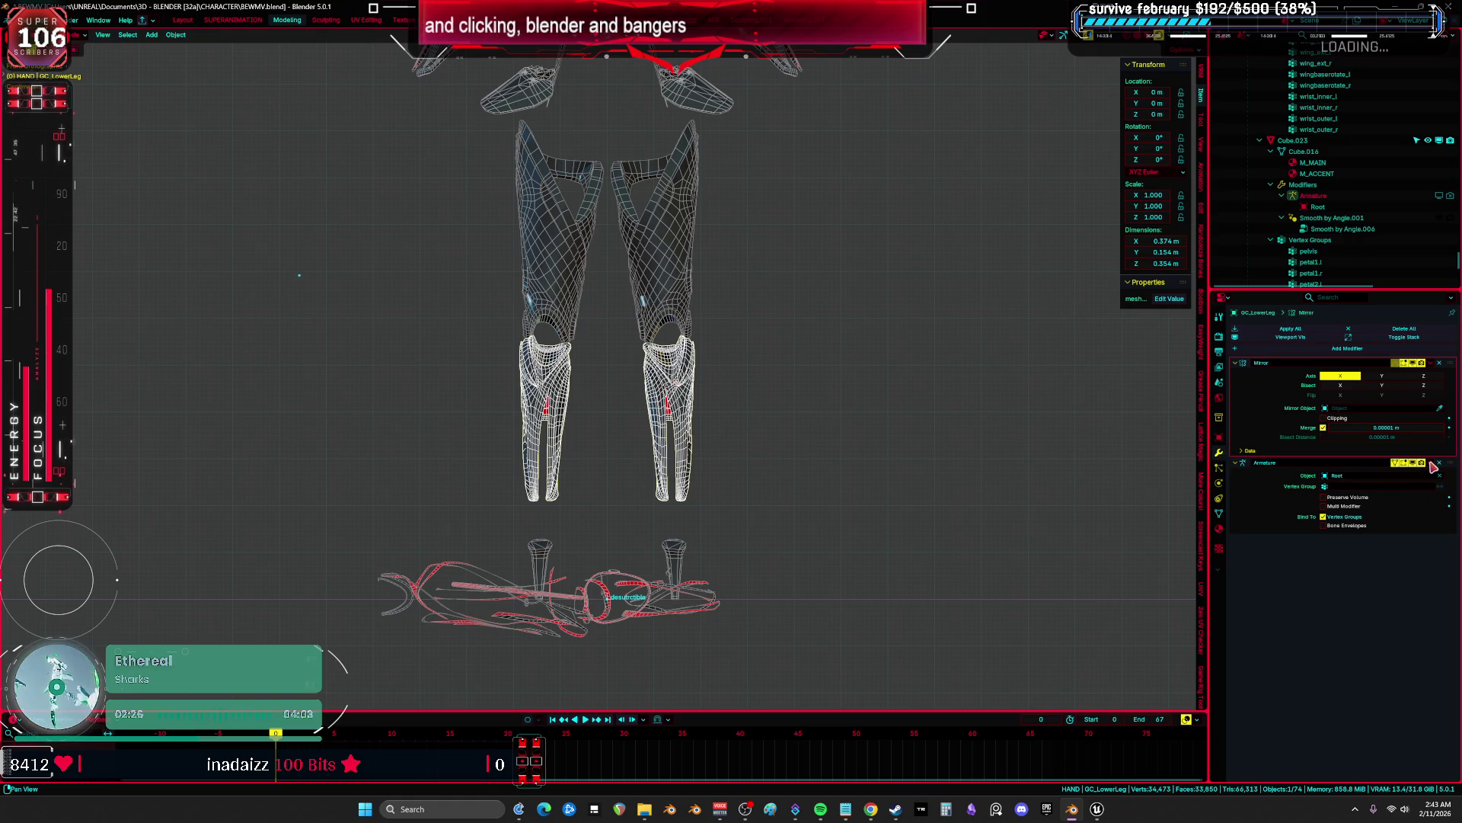
middle_drag(937, 414, 692, 510)
click(690, 509)
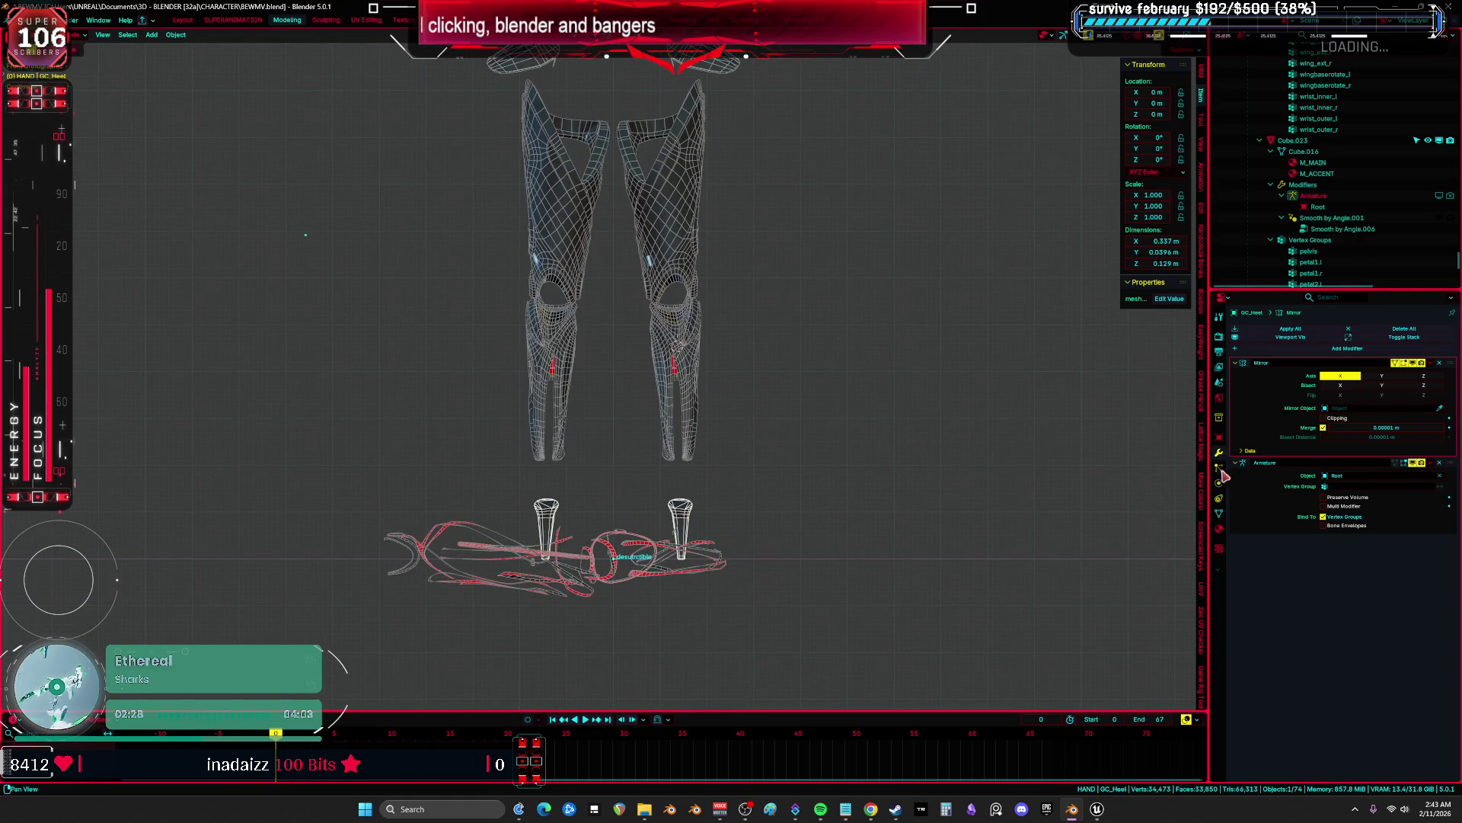
click(1368, 350)
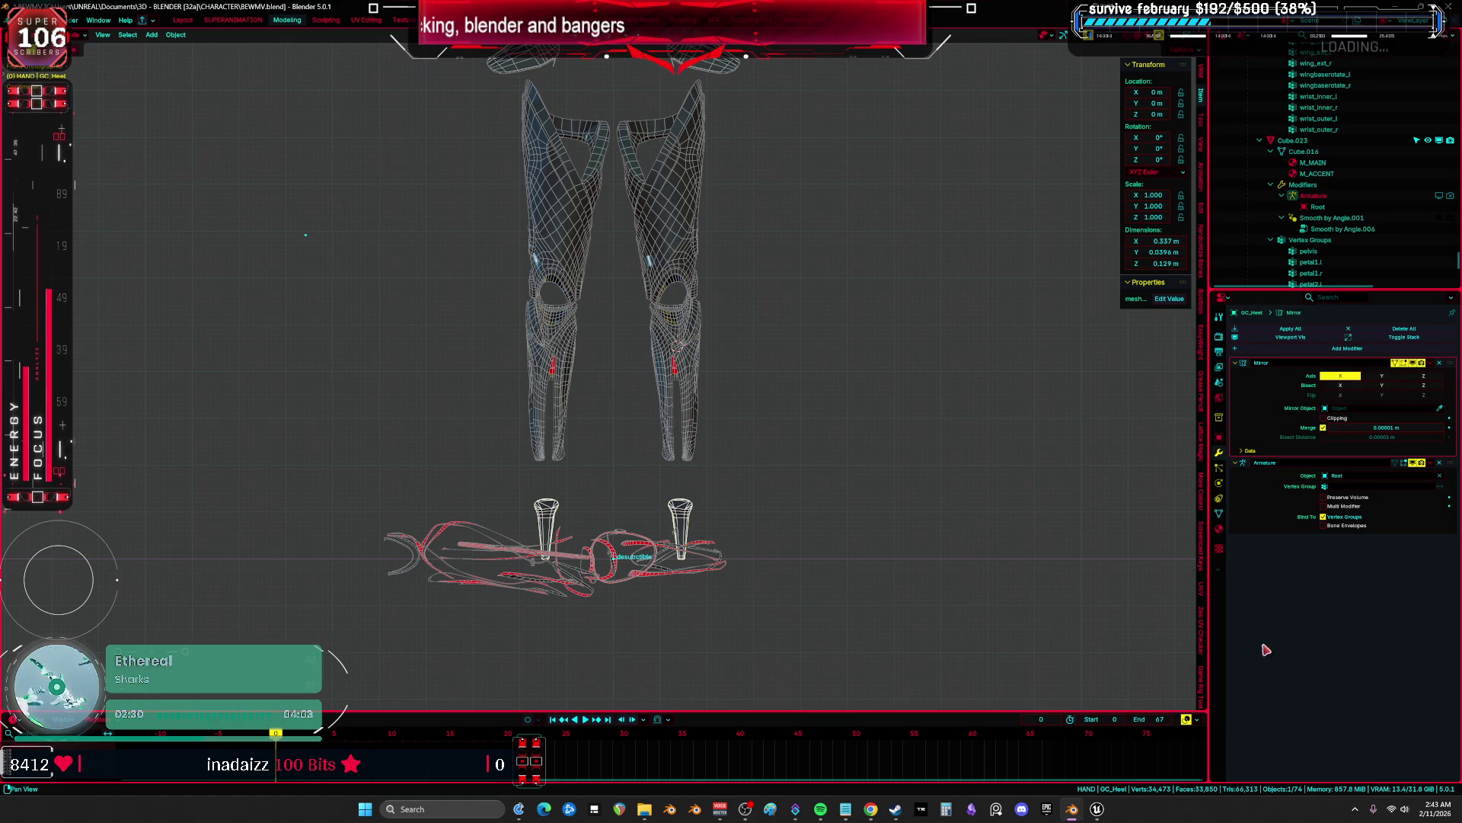
click(1431, 463)
click(1423, 502)
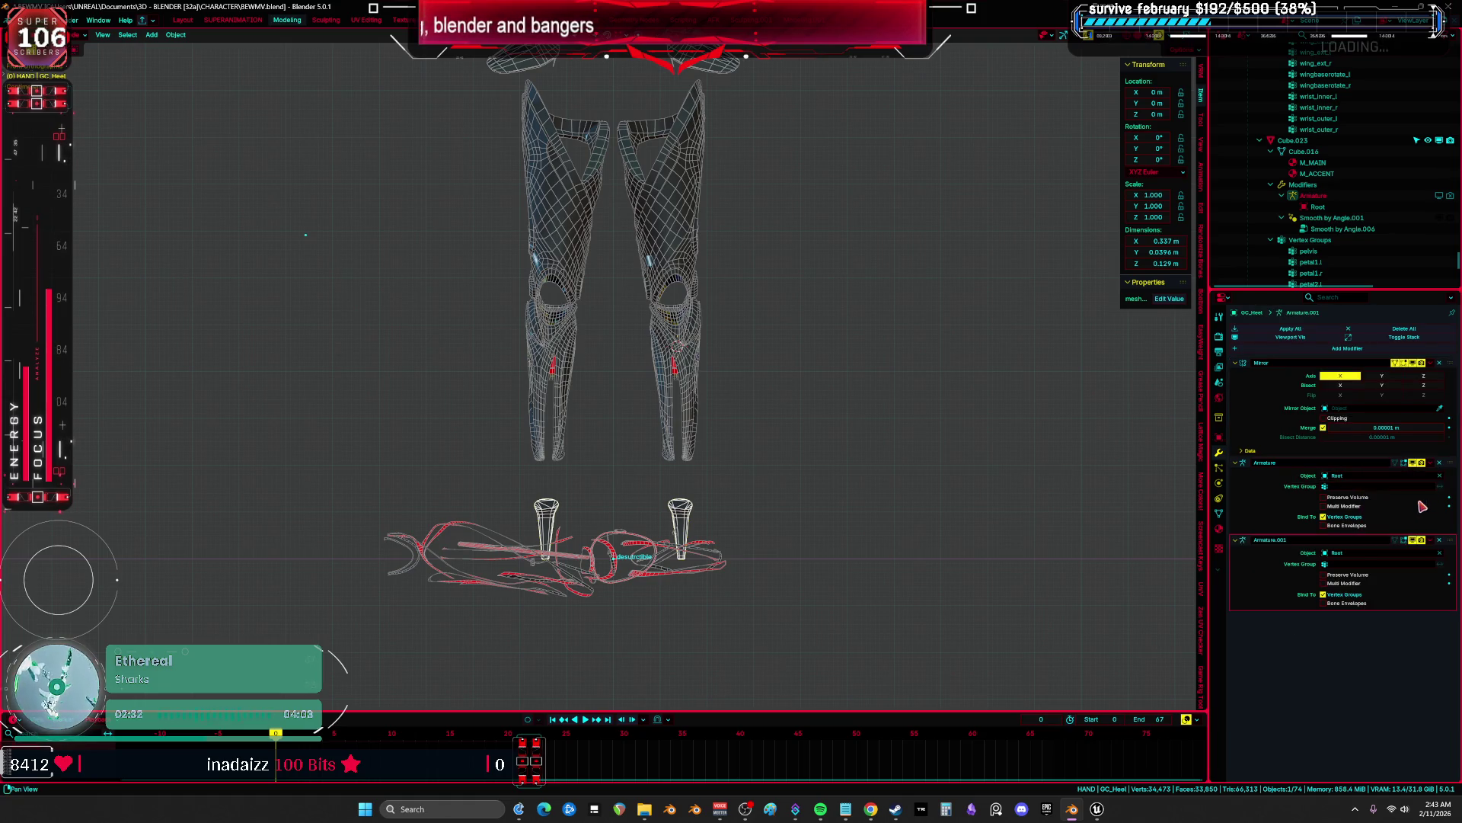
click(1365, 553)
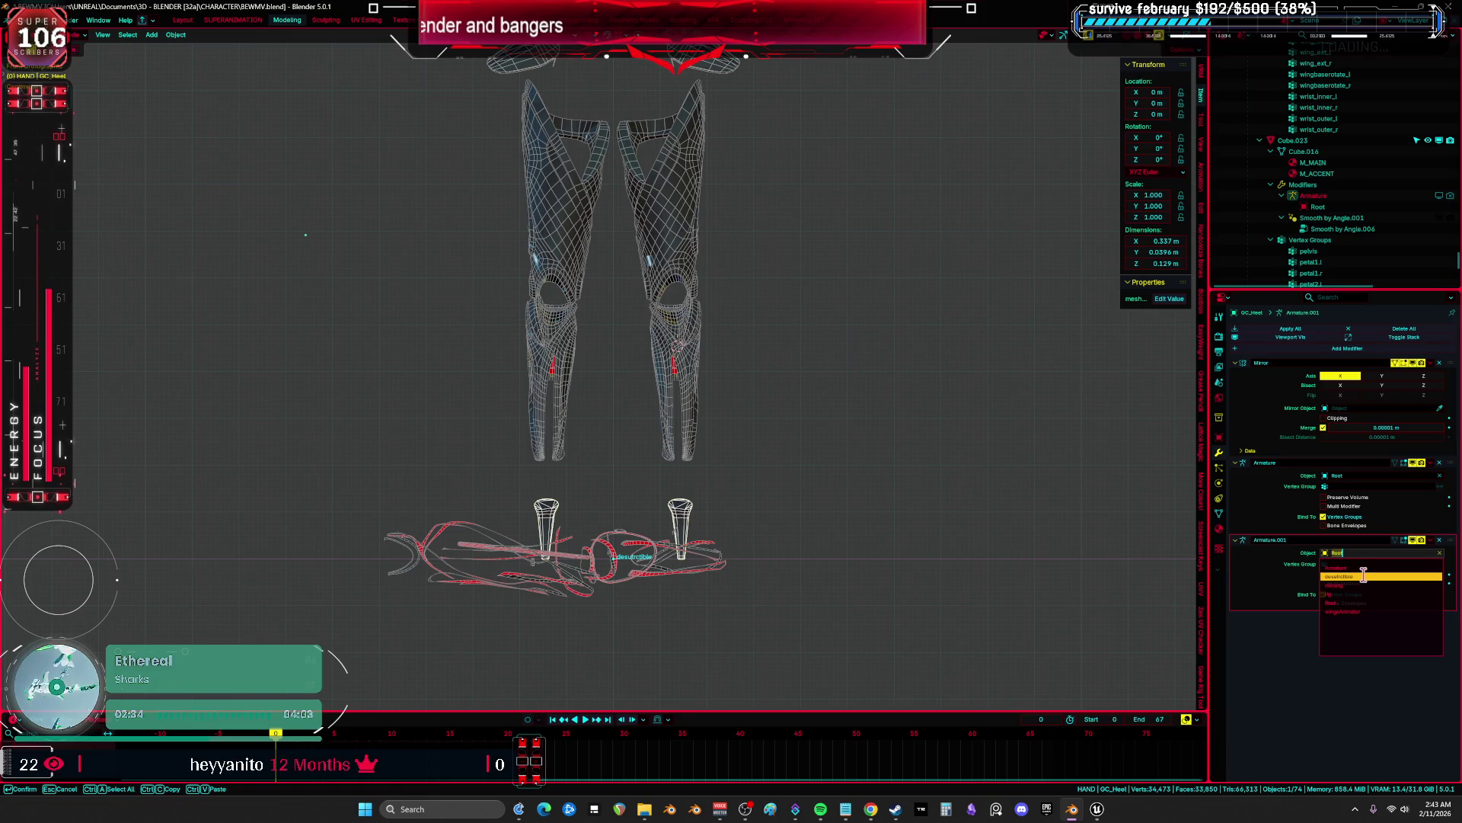
click(1362, 575)
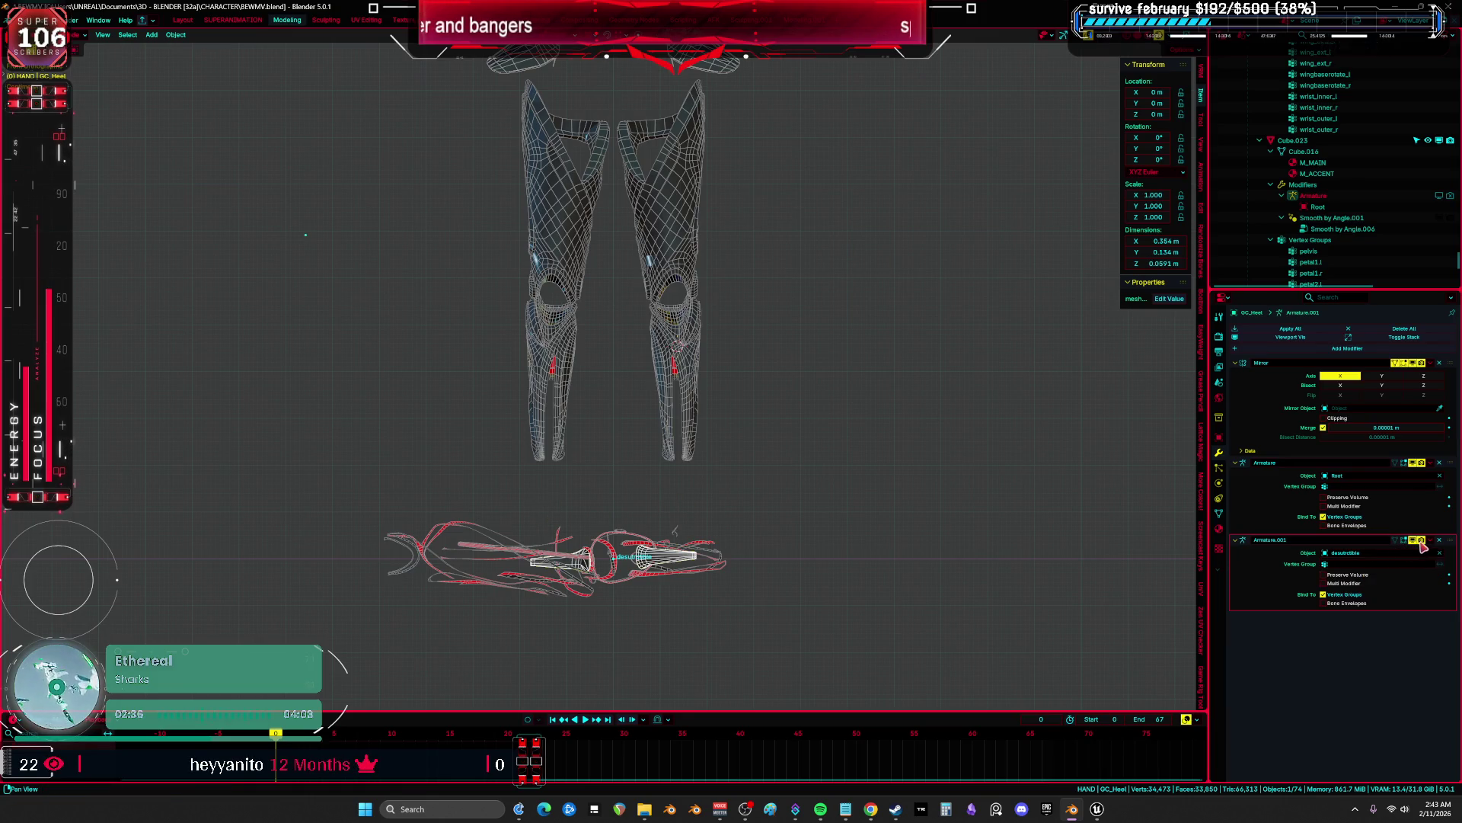
Turn off the heel's Mirror modifier and nudge the heel slightly.
click(1413, 363)
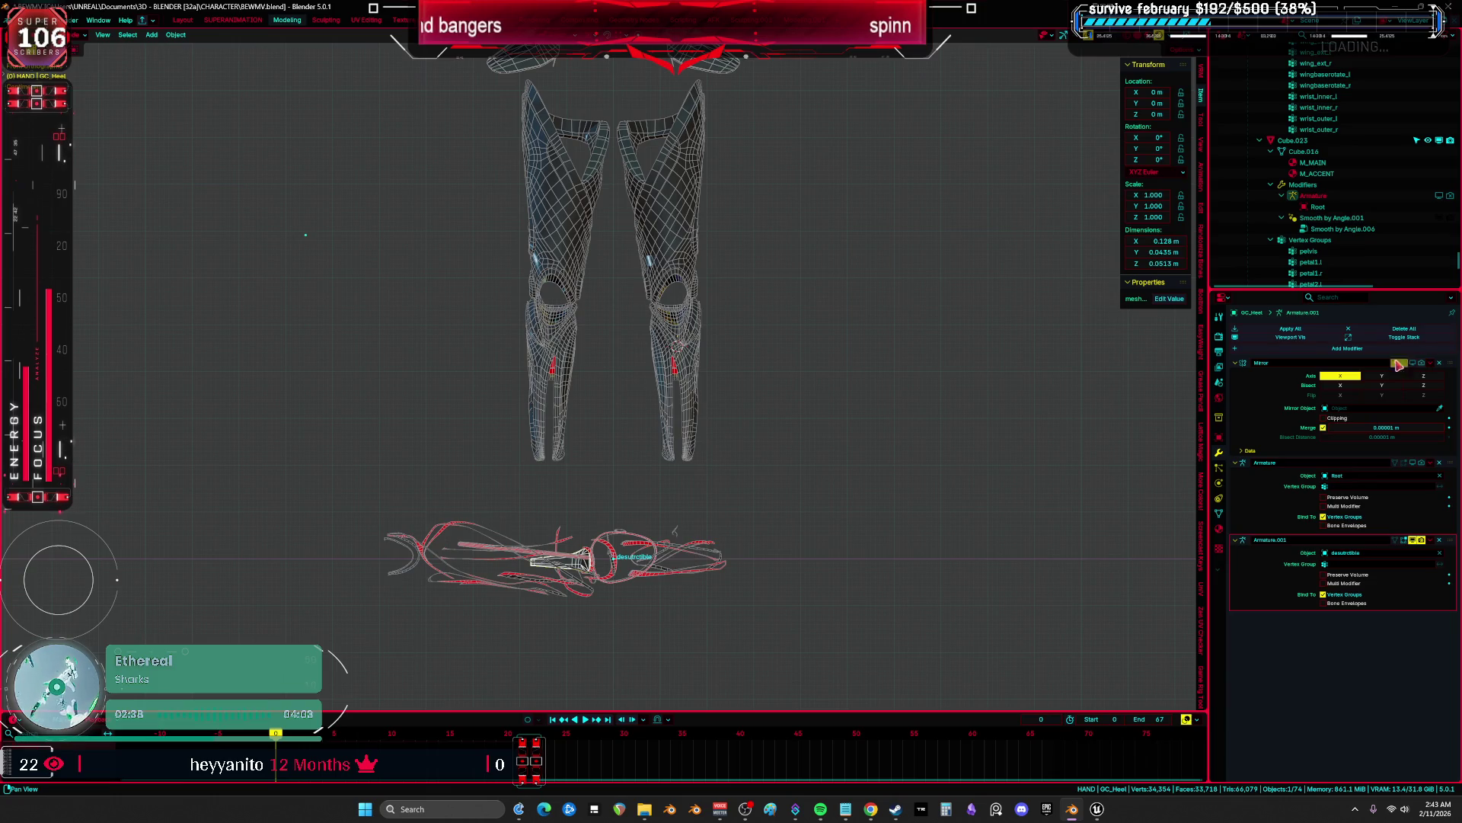
scroll(746, 412, down, 2)
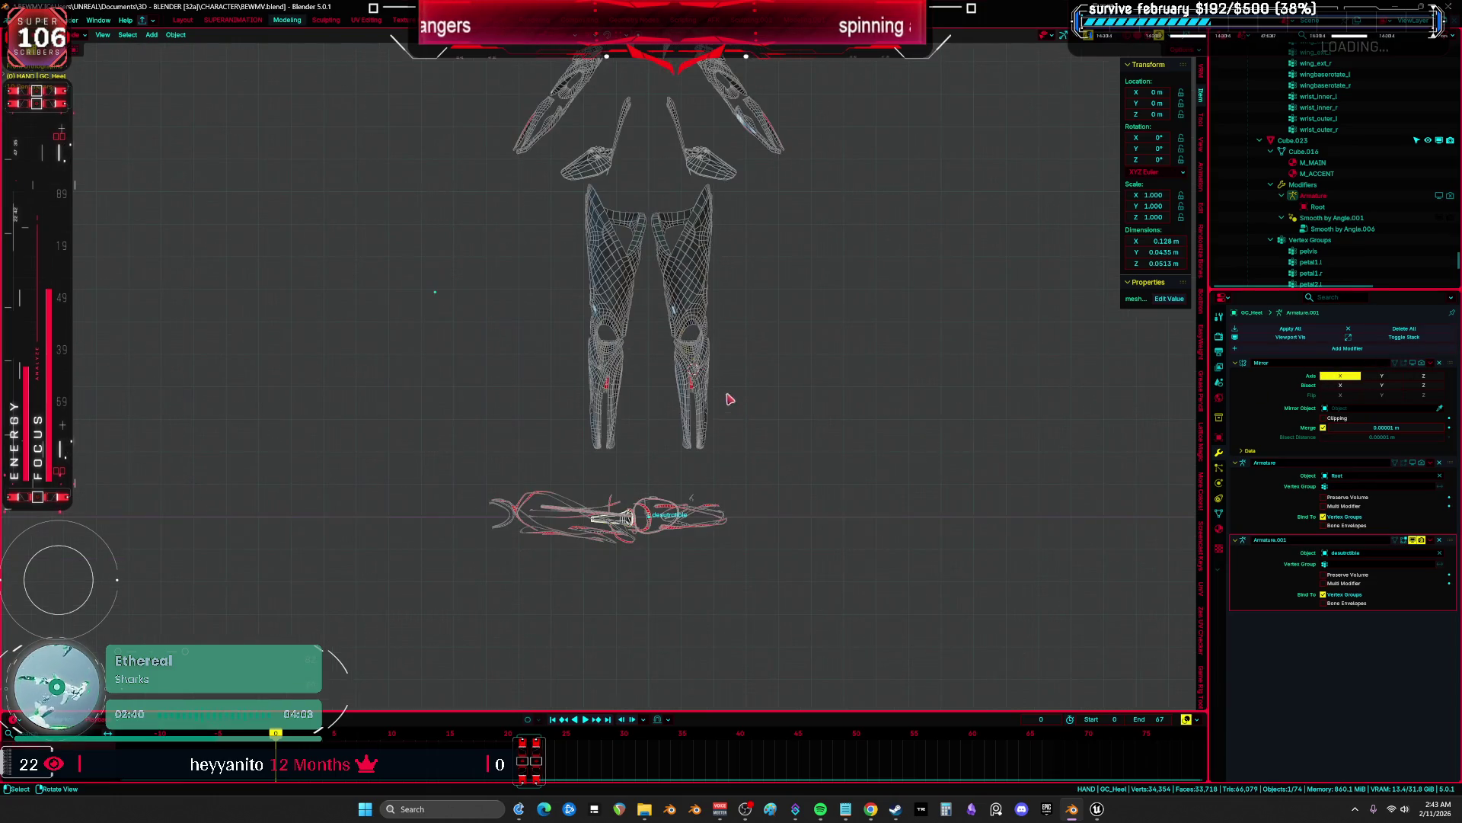
key(g)
click(743, 570)
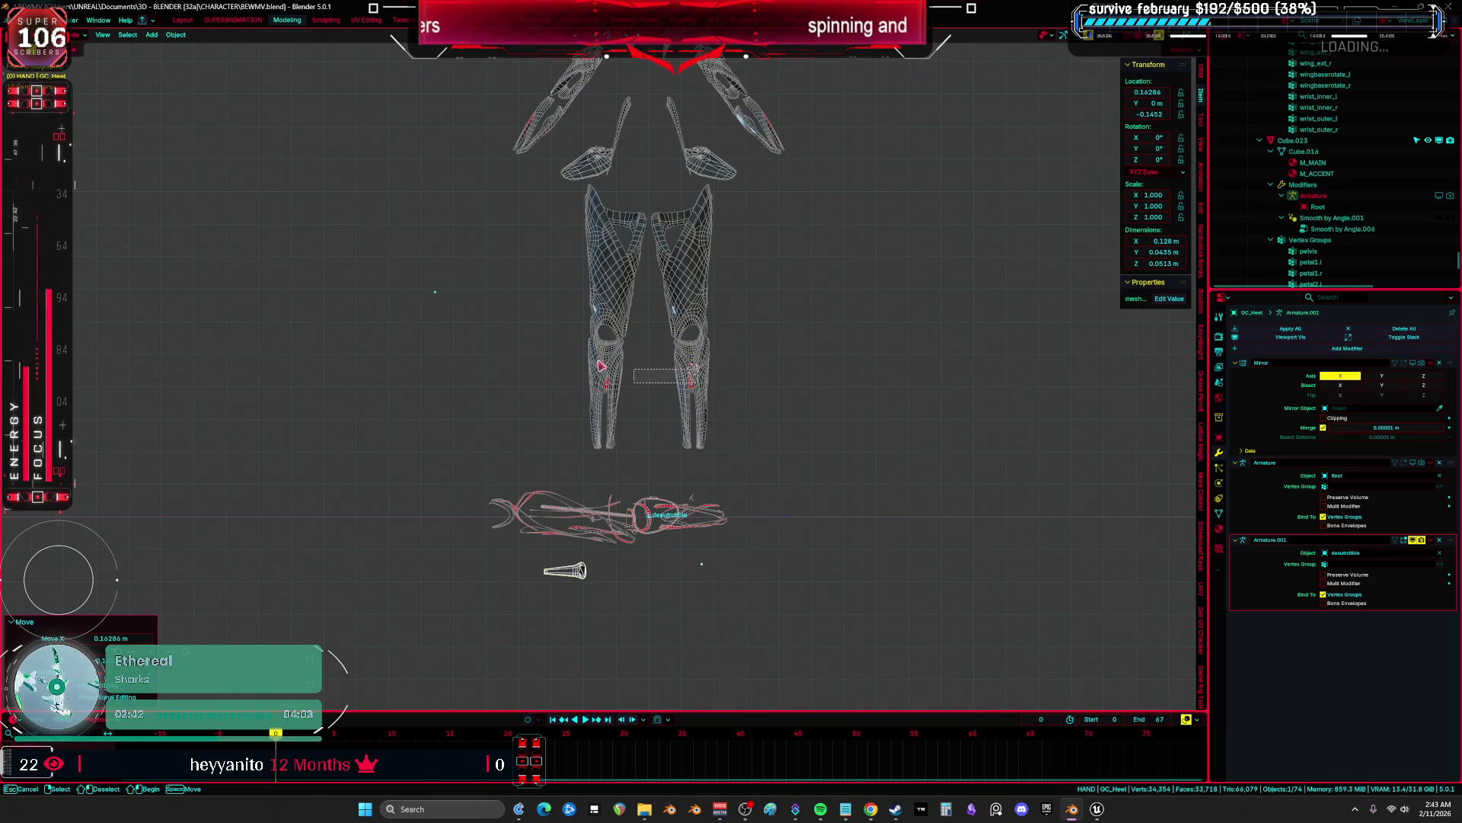
Add the leg pieces, wing pieces and small cone piece to the selection with the heel.
middle_drag(743, 570, 756, 387)
shift+click(756, 387)
drag(843, 310, 557, 176)
mouse_move(558, 176)
middle_down()
mouse_move(741, 113)
mouse_move(709, 414)
mouse_move(638, 417)
middle_up()
shift+click(638, 417)
Copy the heel's modifiers to the selected pieces via Object > Modifiers > Copy Modifiers to Selected Objects.
click(176, 34)
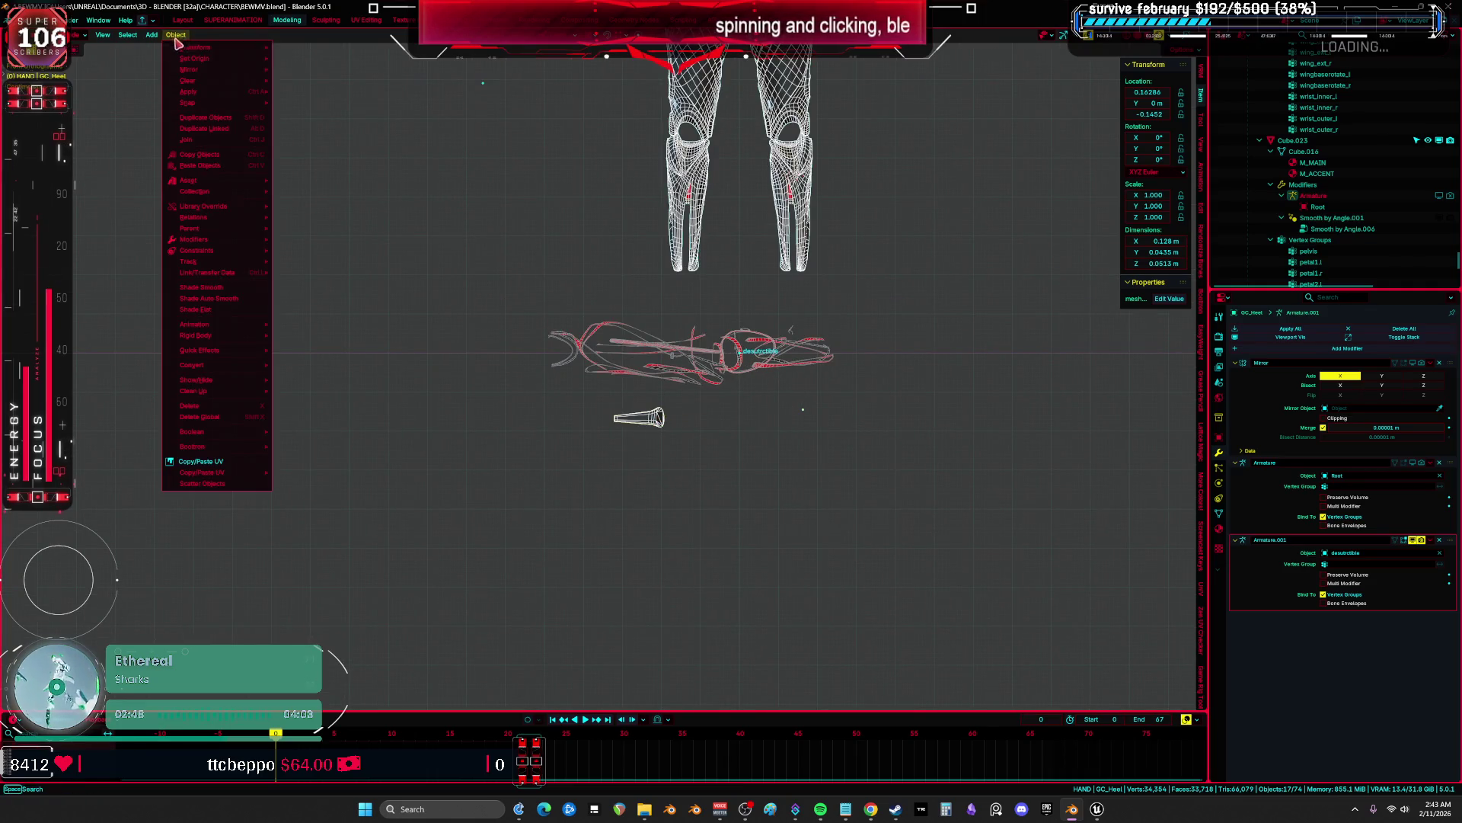
mouse_move(247, 195)
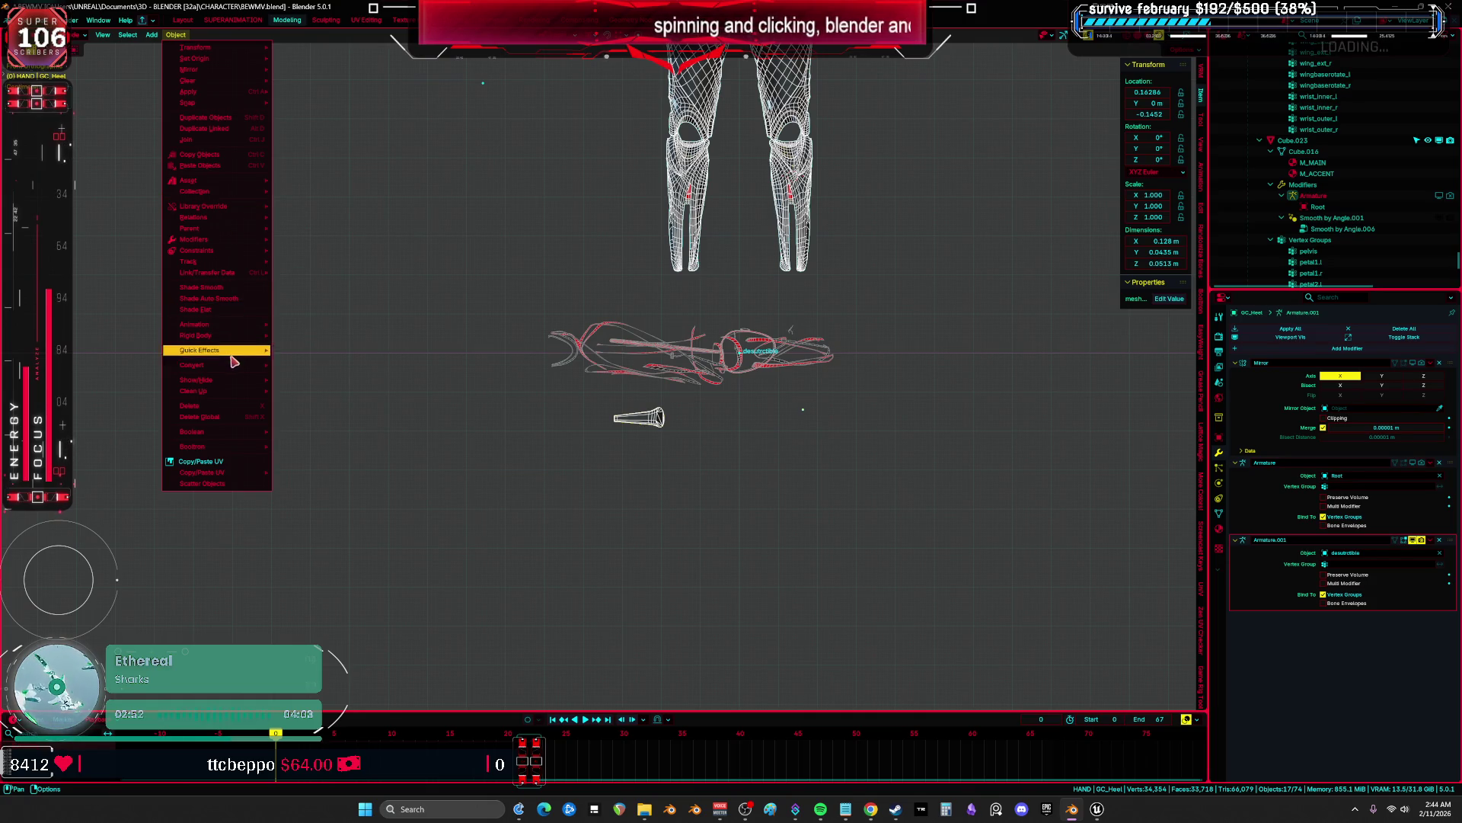
mouse_move(229, 240)
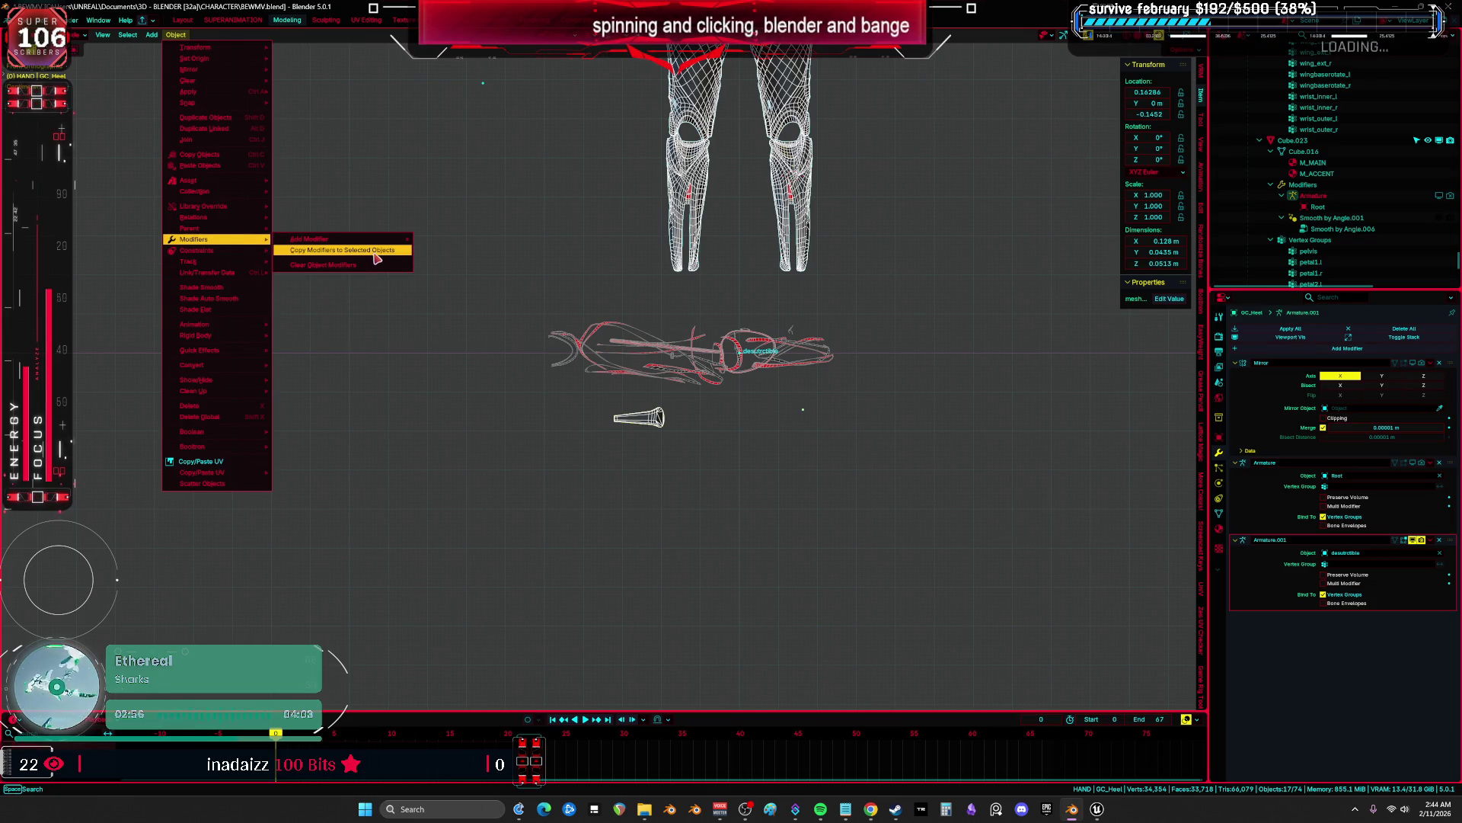
click(375, 259)
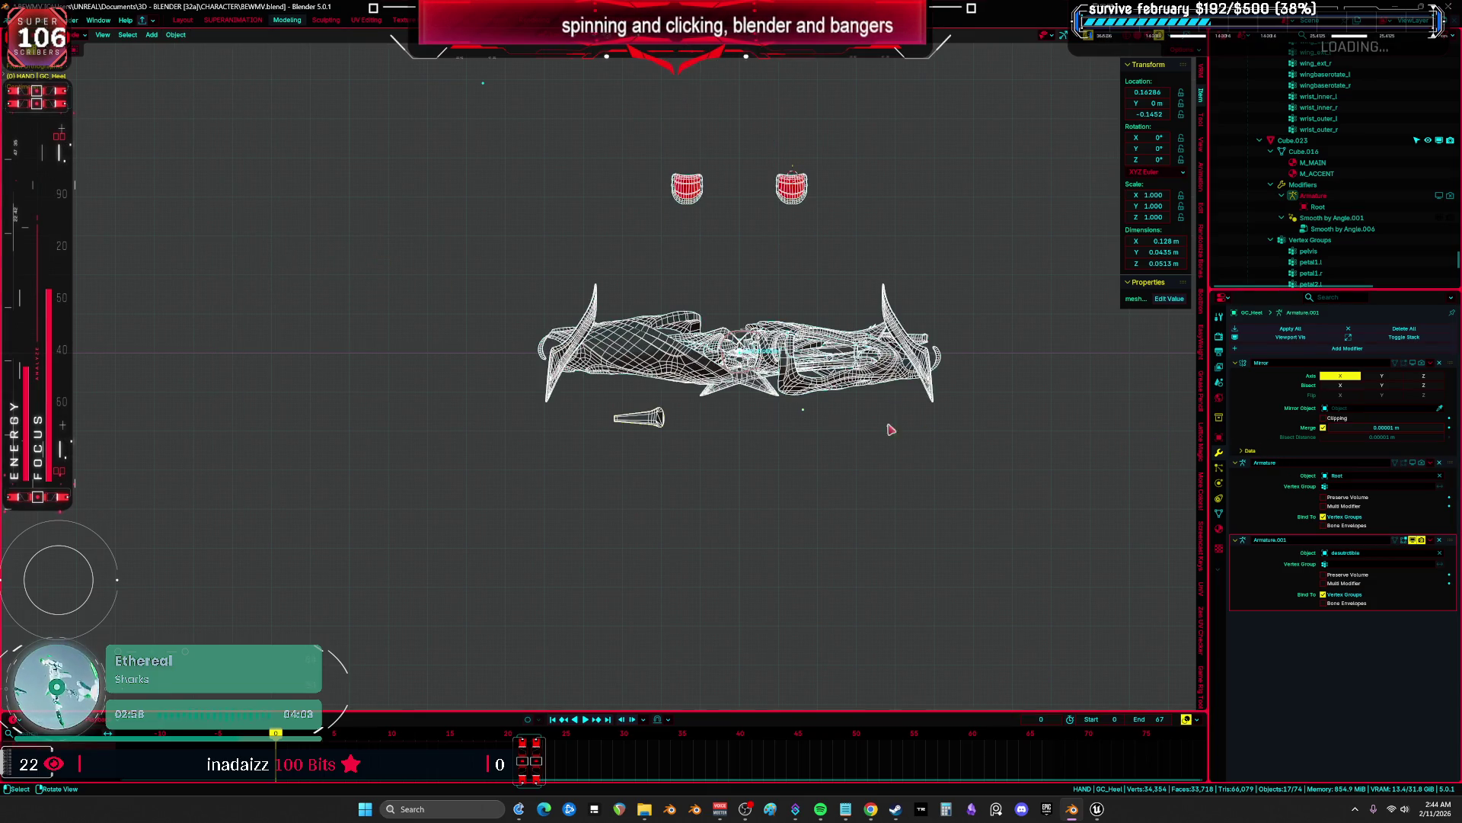
Toggle the Mirror and Armature.001 modifiers off and on to check their effect.
click(1421, 365)
click(1421, 365)
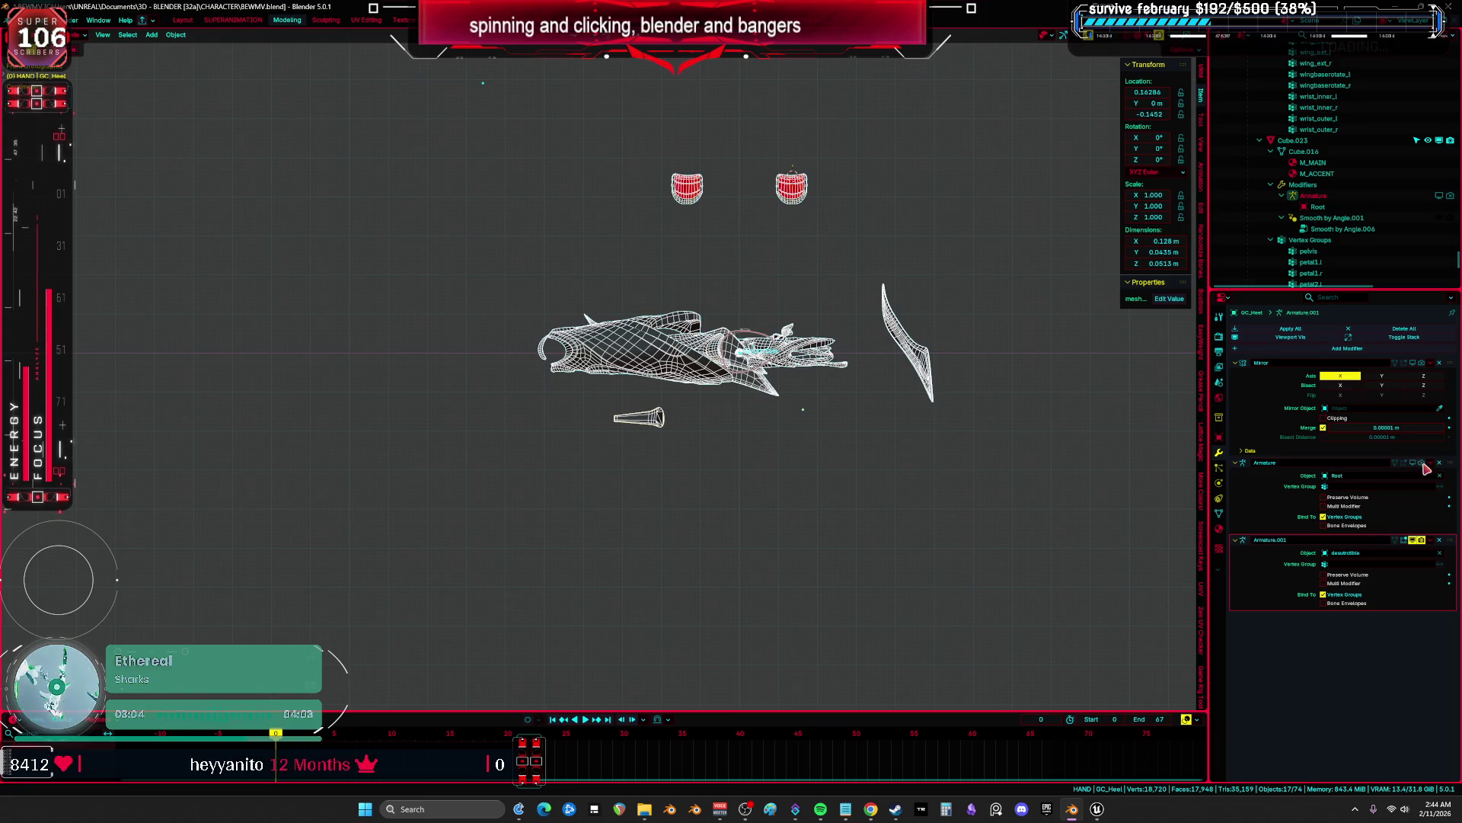
click(1413, 540)
click(1413, 539)
Switch to front orthographic view and save BEWMV.blend.
mouse_move(975, 487)
middle_down()
mouse_move(914, 477)
mouse_move(861, 552)
mouse_move(888, 512)
middle_up()
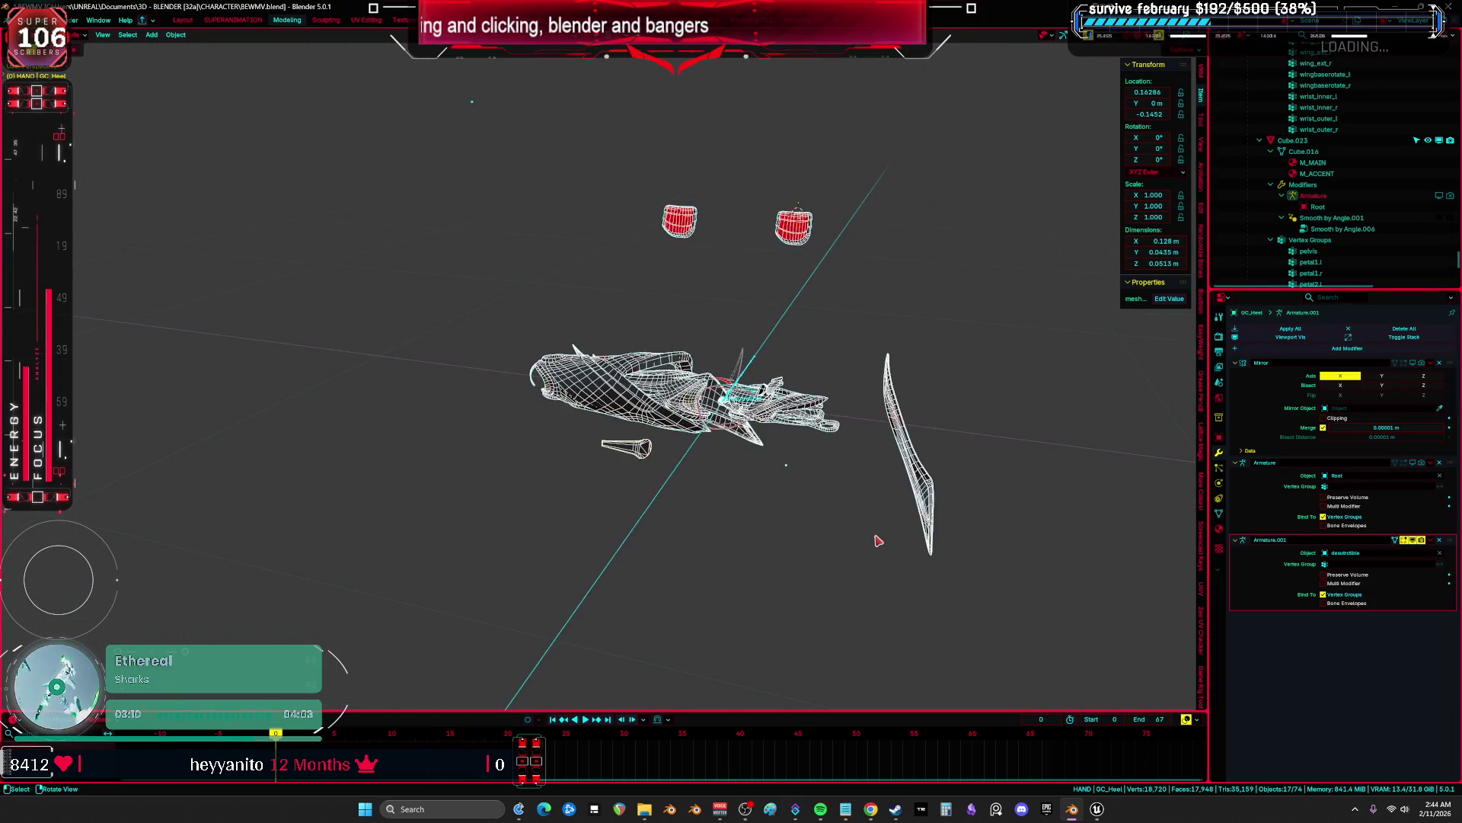
key(KP_1)
key(ctrl+s)
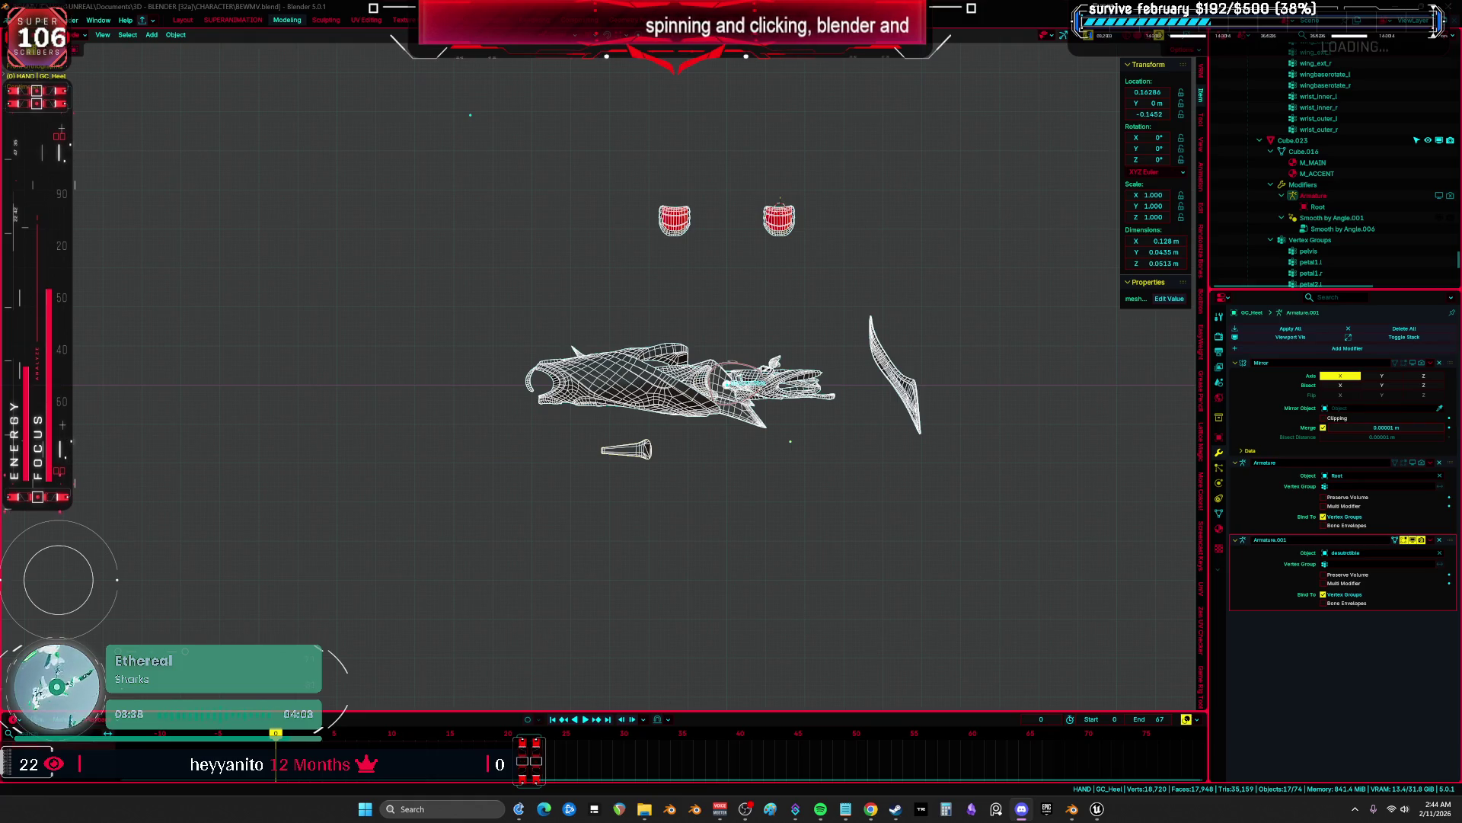
key(alt+Tab)
key(alt+Tab)
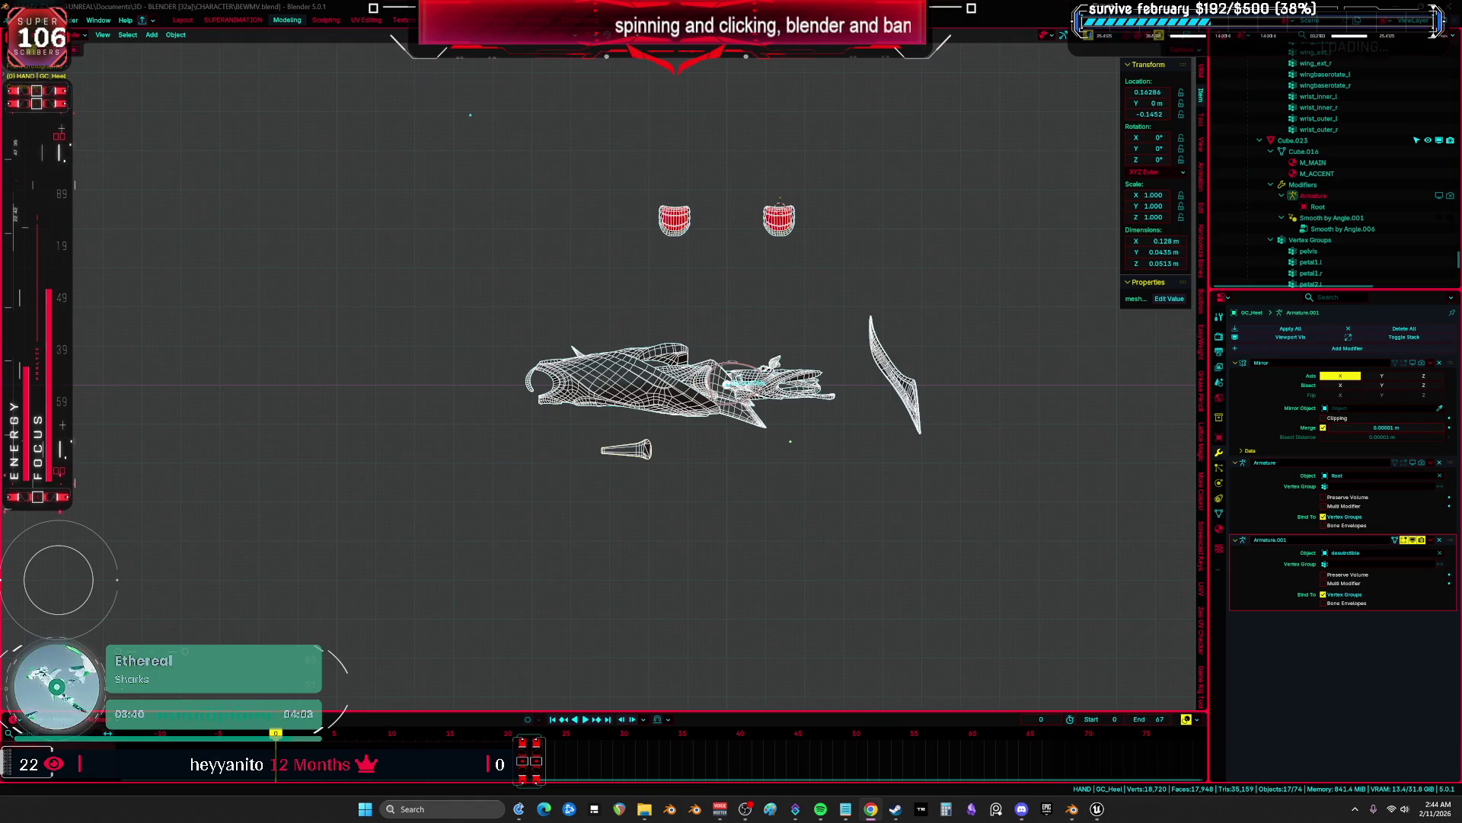
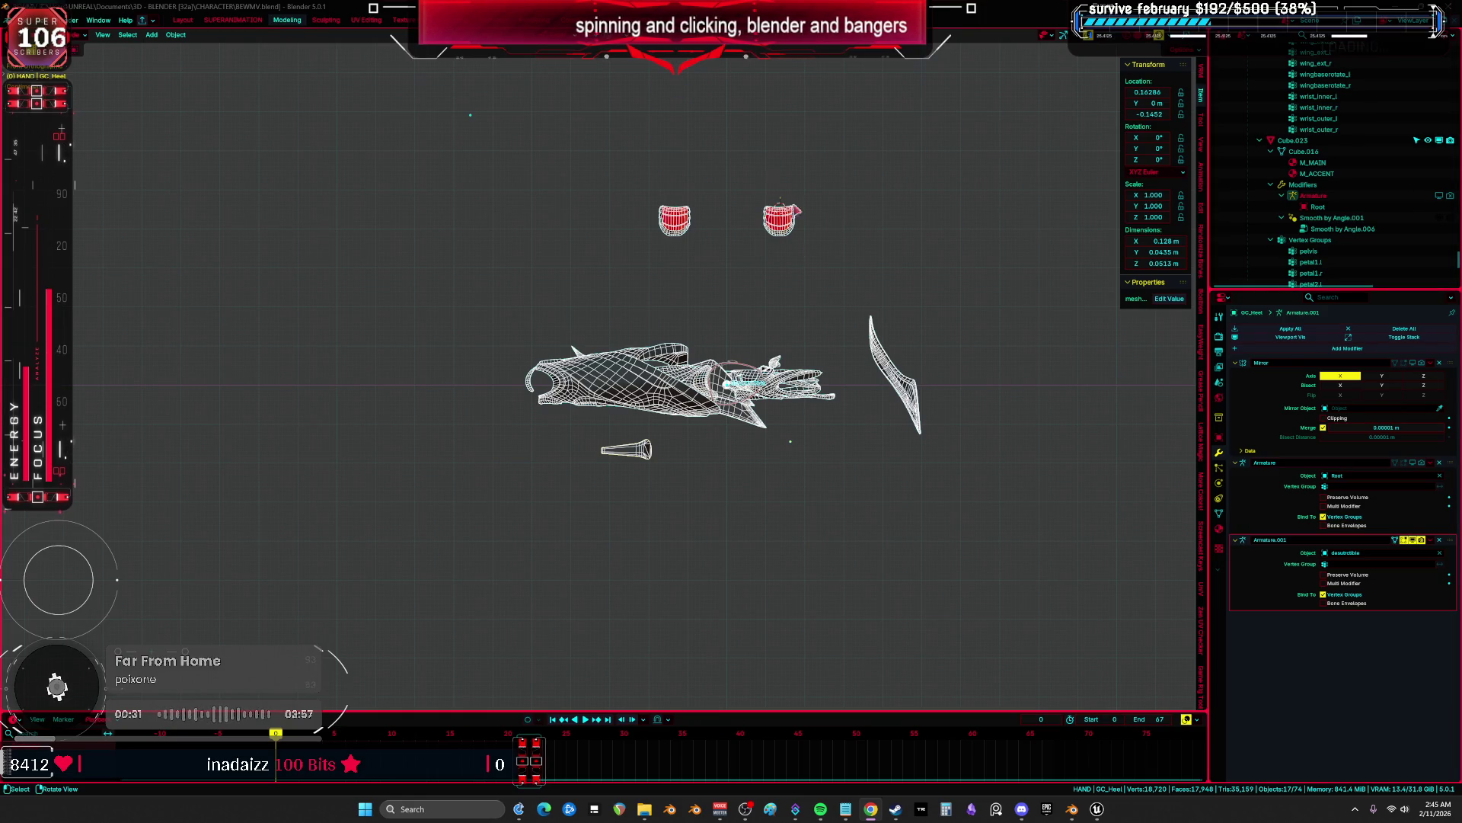
Select the desutrctible empty and unhide all hidden objects with Alt+H.
click(793, 227)
mouse_move(810, 229)
middle_down()
mouse_move(628, 254)
mouse_move(411, 244)
mouse_move(479, 320)
middle_up()
key(Escape)
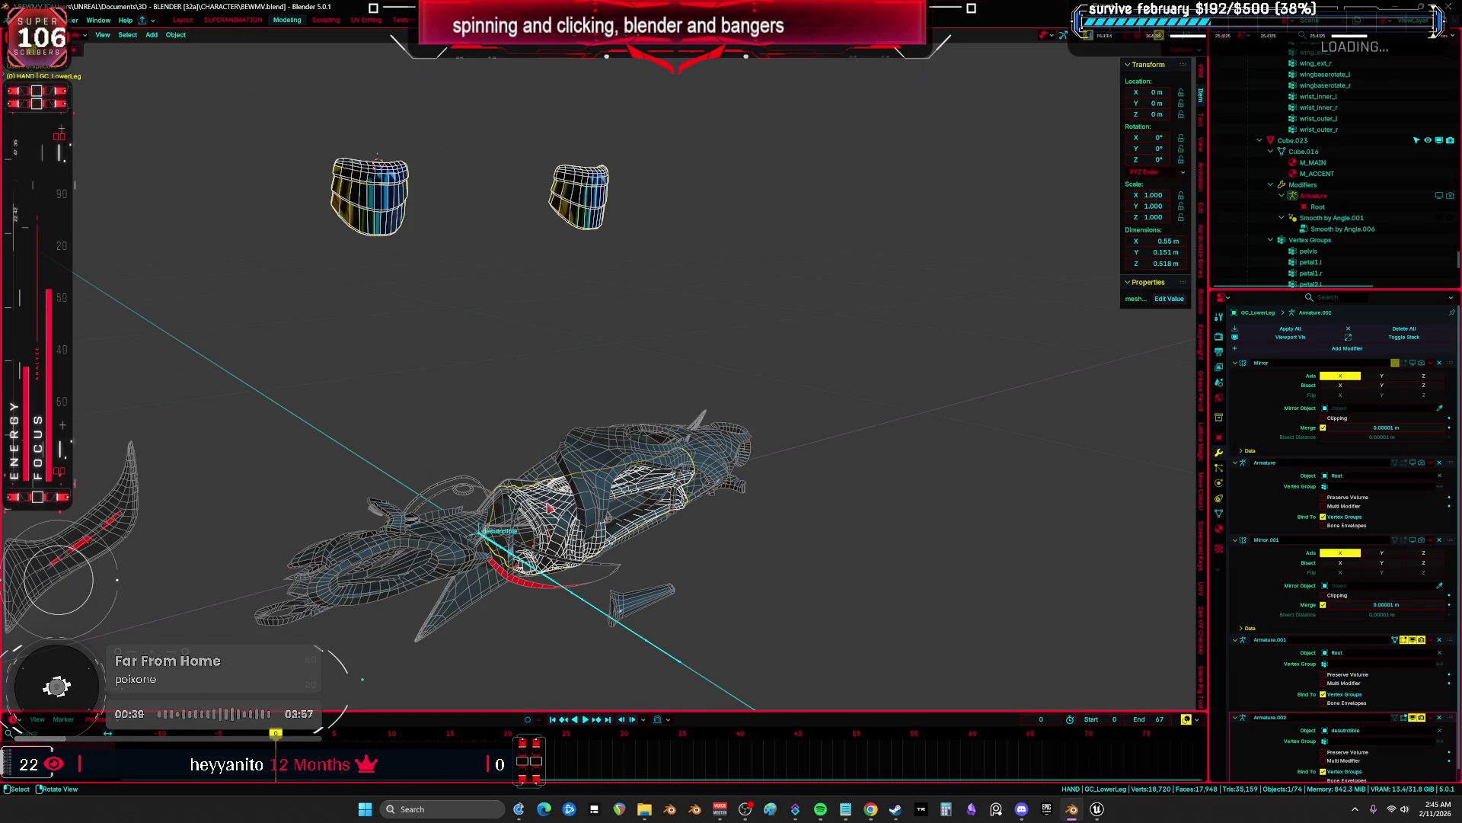
mouse_move(500, 124)
middle_down()
mouse_move(650, 346)
mouse_move(595, 444)
mouse_move(767, 535)
middle_up()
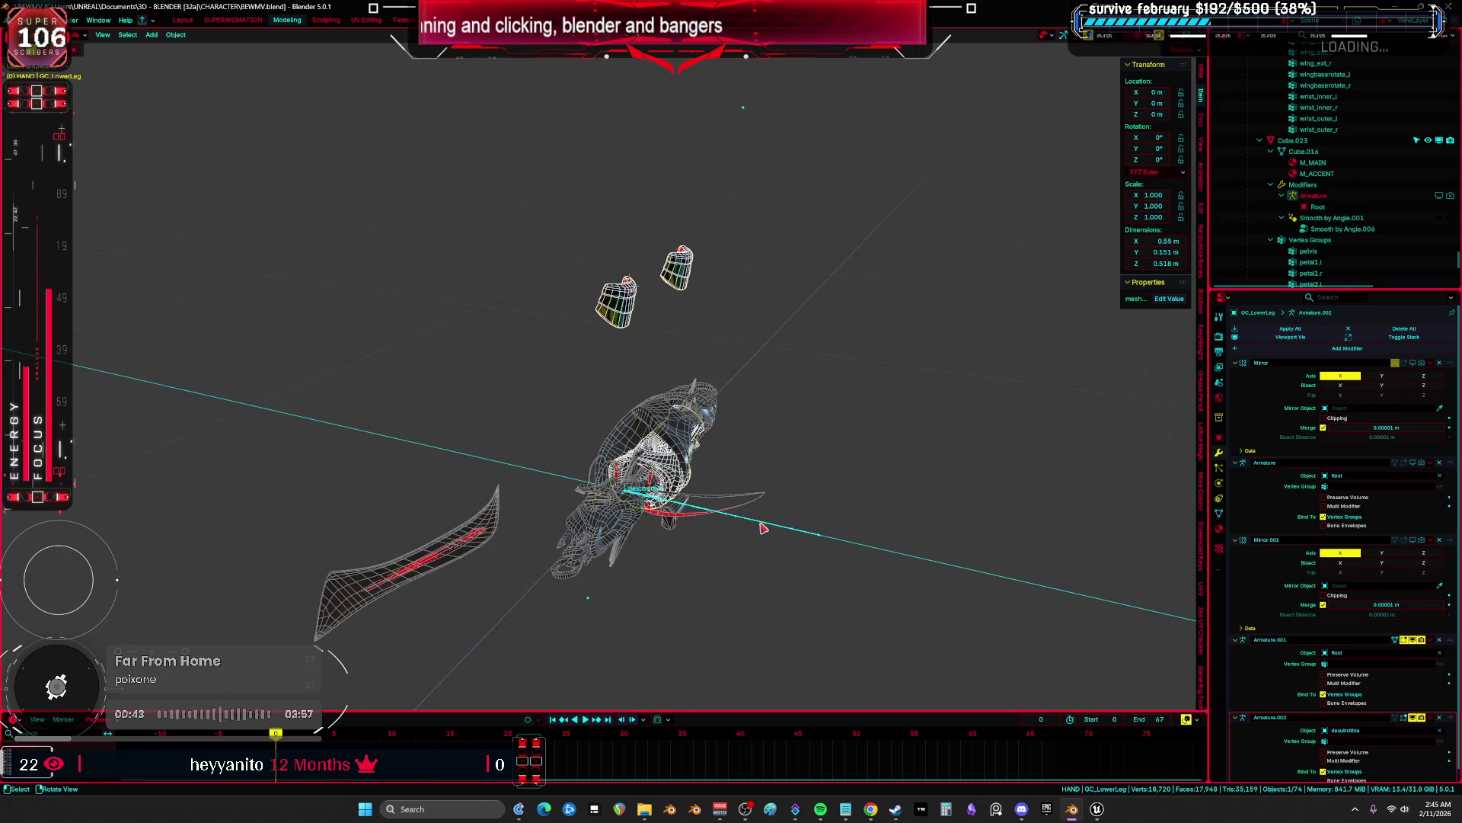
click(764, 527)
key(alt+h)
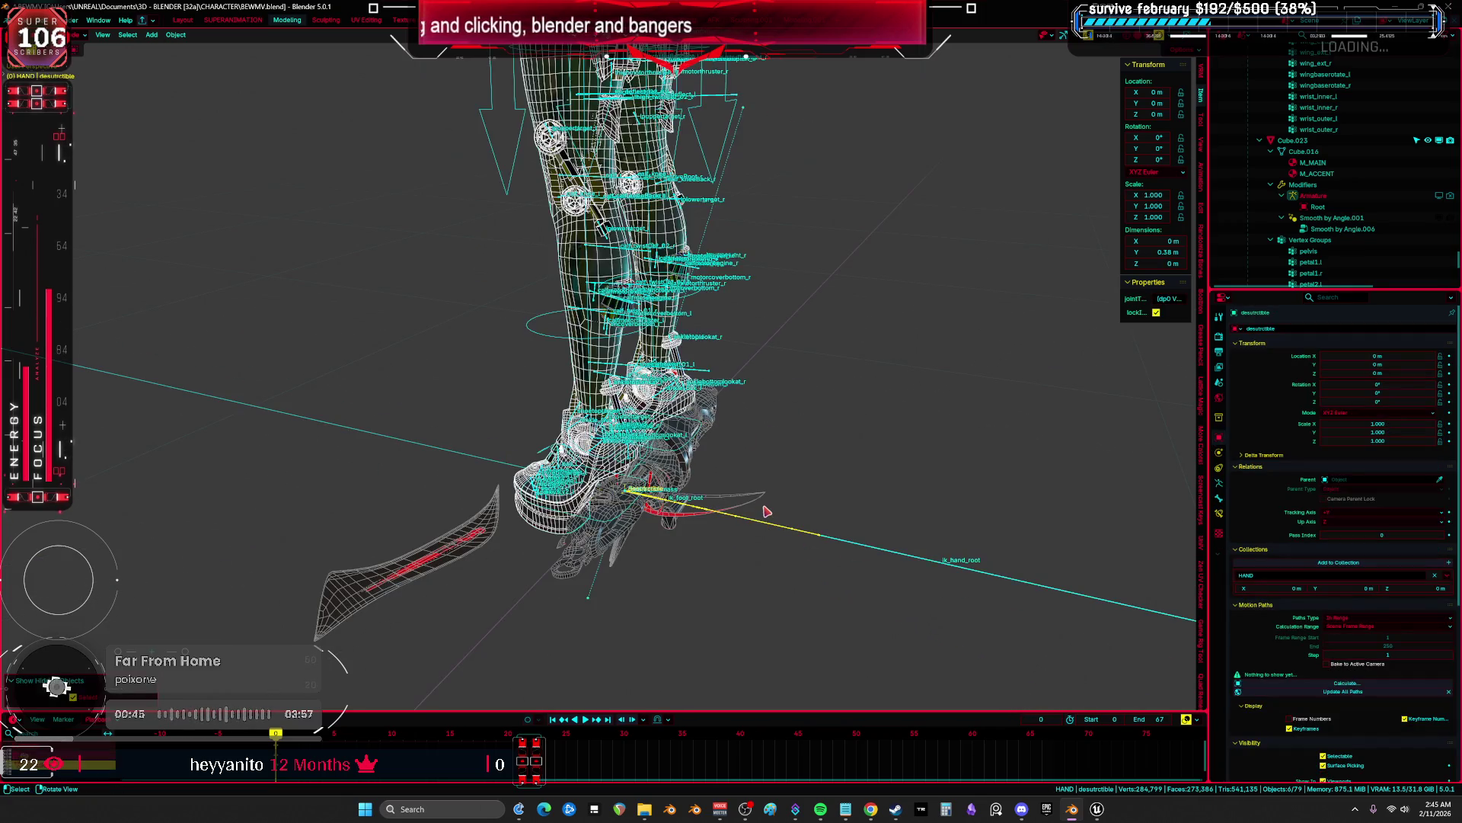
Enter Edit Mode on the Root armature, zoomed in on the calves.
scroll(518, 262, up, 8)
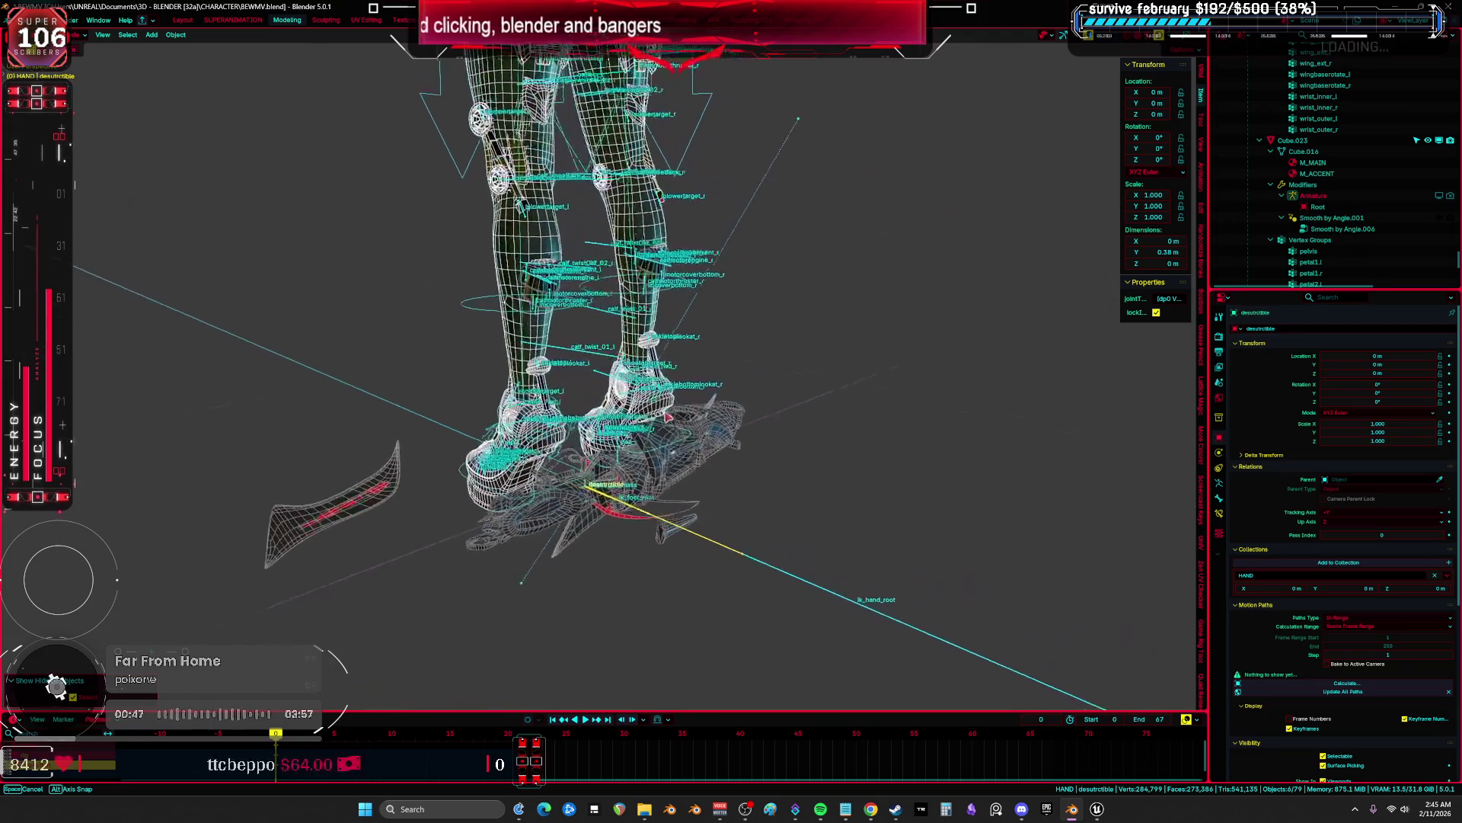
click(518, 263)
key(Tab)
scroll(525, 266, up, 6)
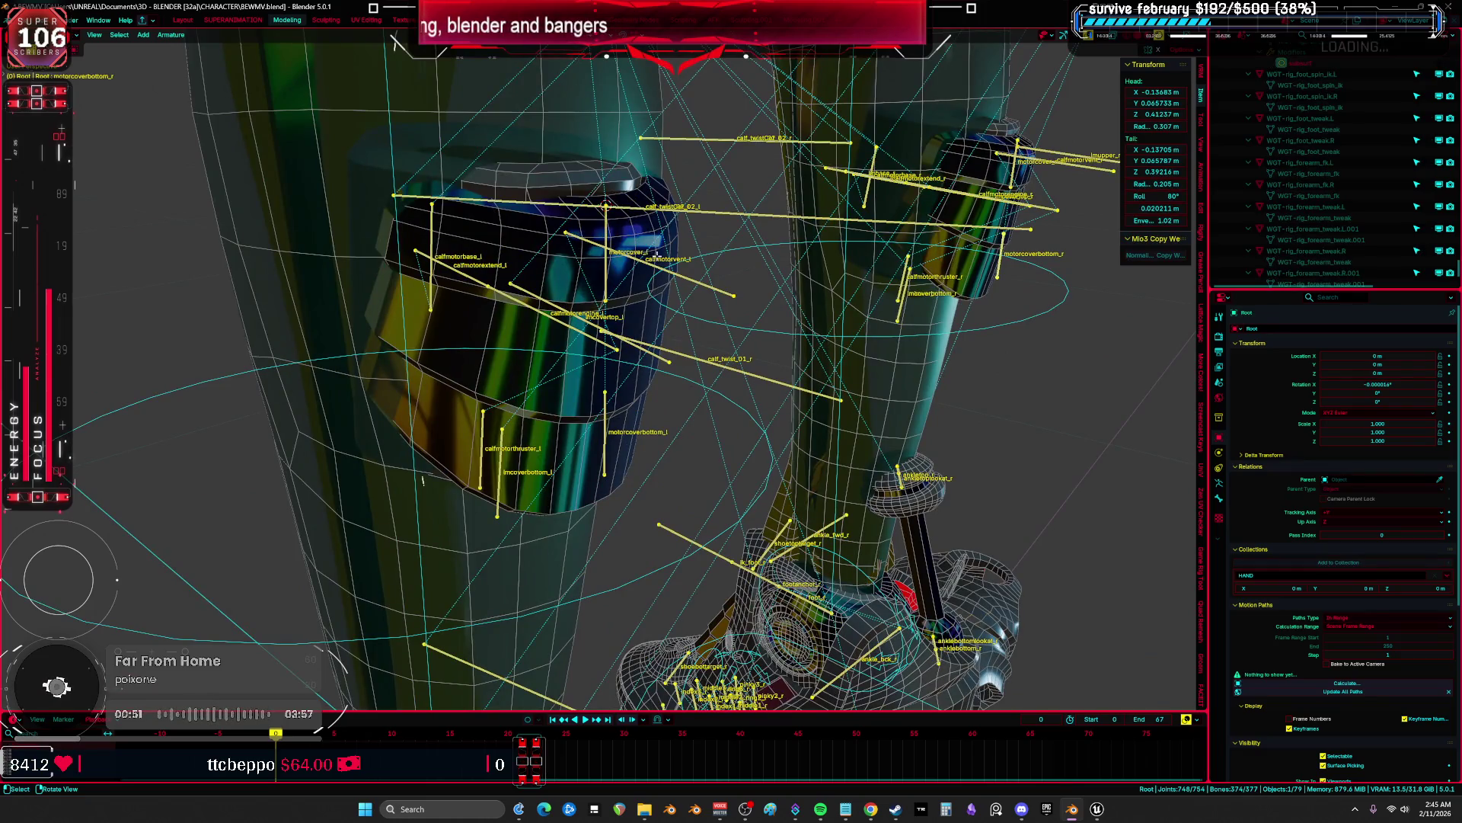
Duplicate the motorcover_l and motorcoverbottom_l bones in place and separate them into a new armature.
middle_drag(657, 251, 633, 251)
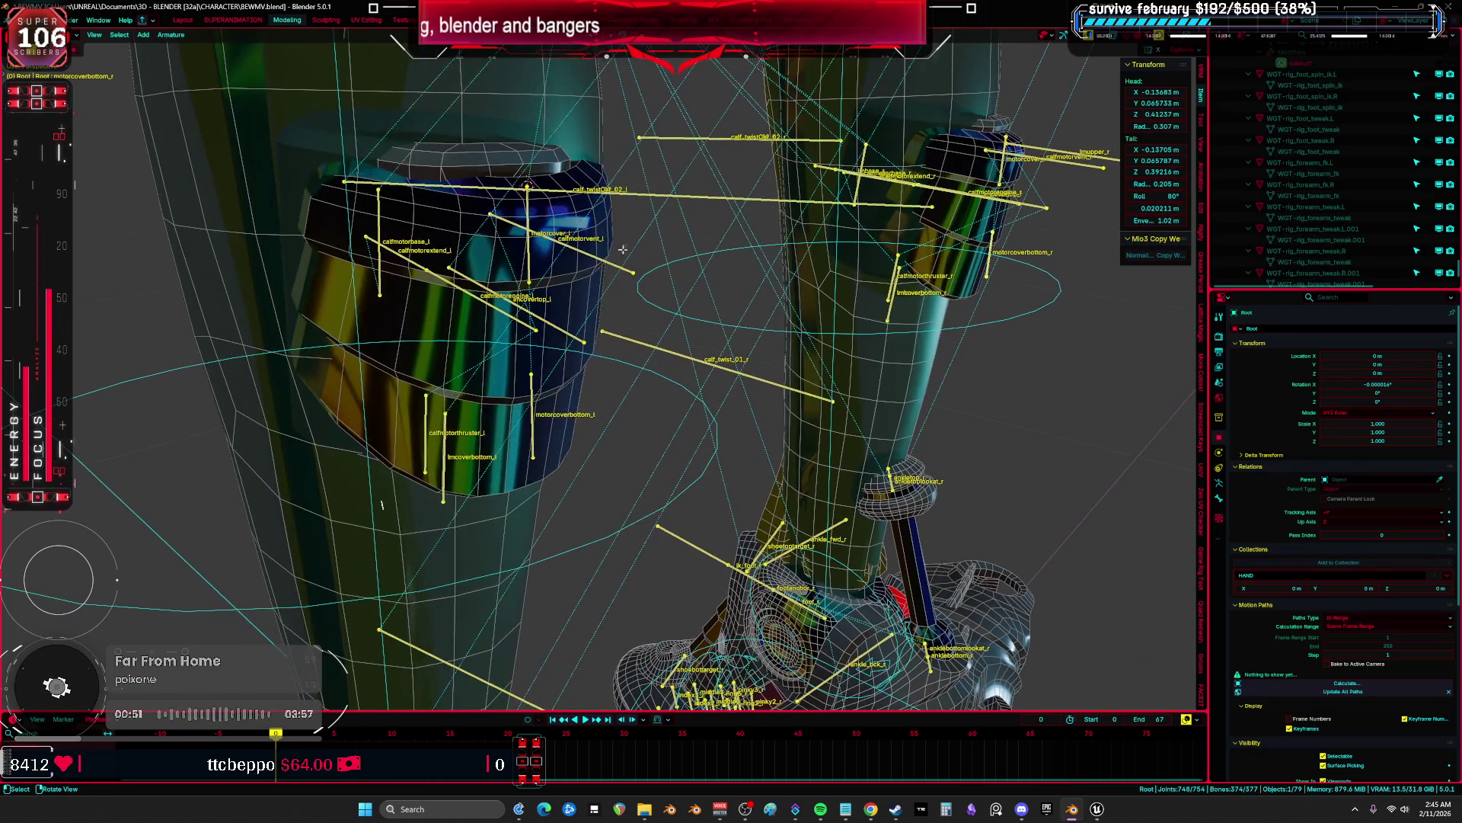
click(533, 216)
shift+click(525, 398)
mouse_move(679, 327)
middle_down()
mouse_move(670, 314)
mouse_move(636, 329)
mouse_move(712, 327)
middle_up()
scroll(712, 336, down, 5)
key(shift+d)
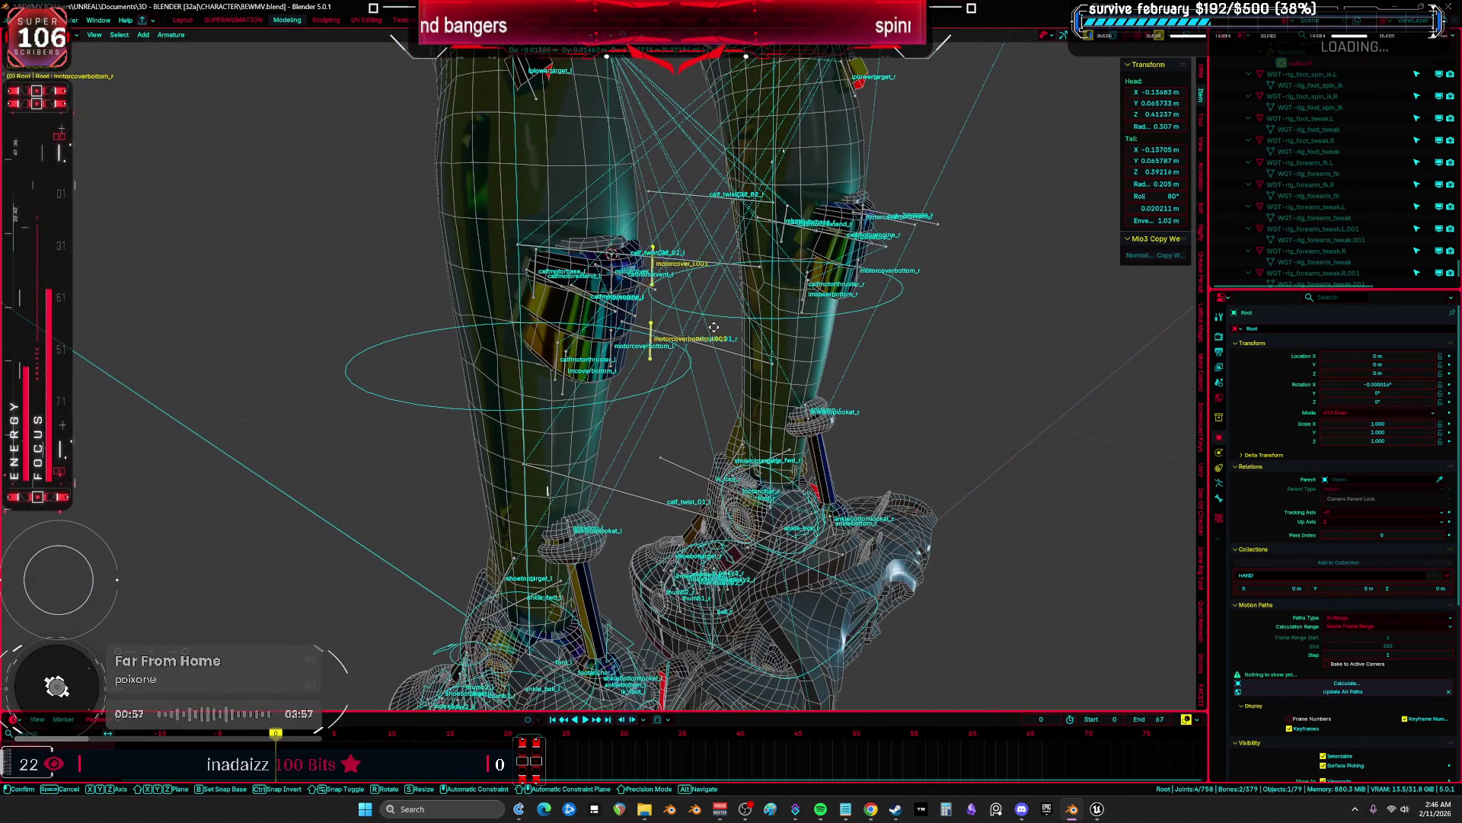
right_click(711, 352)
key(p)
key(Return)
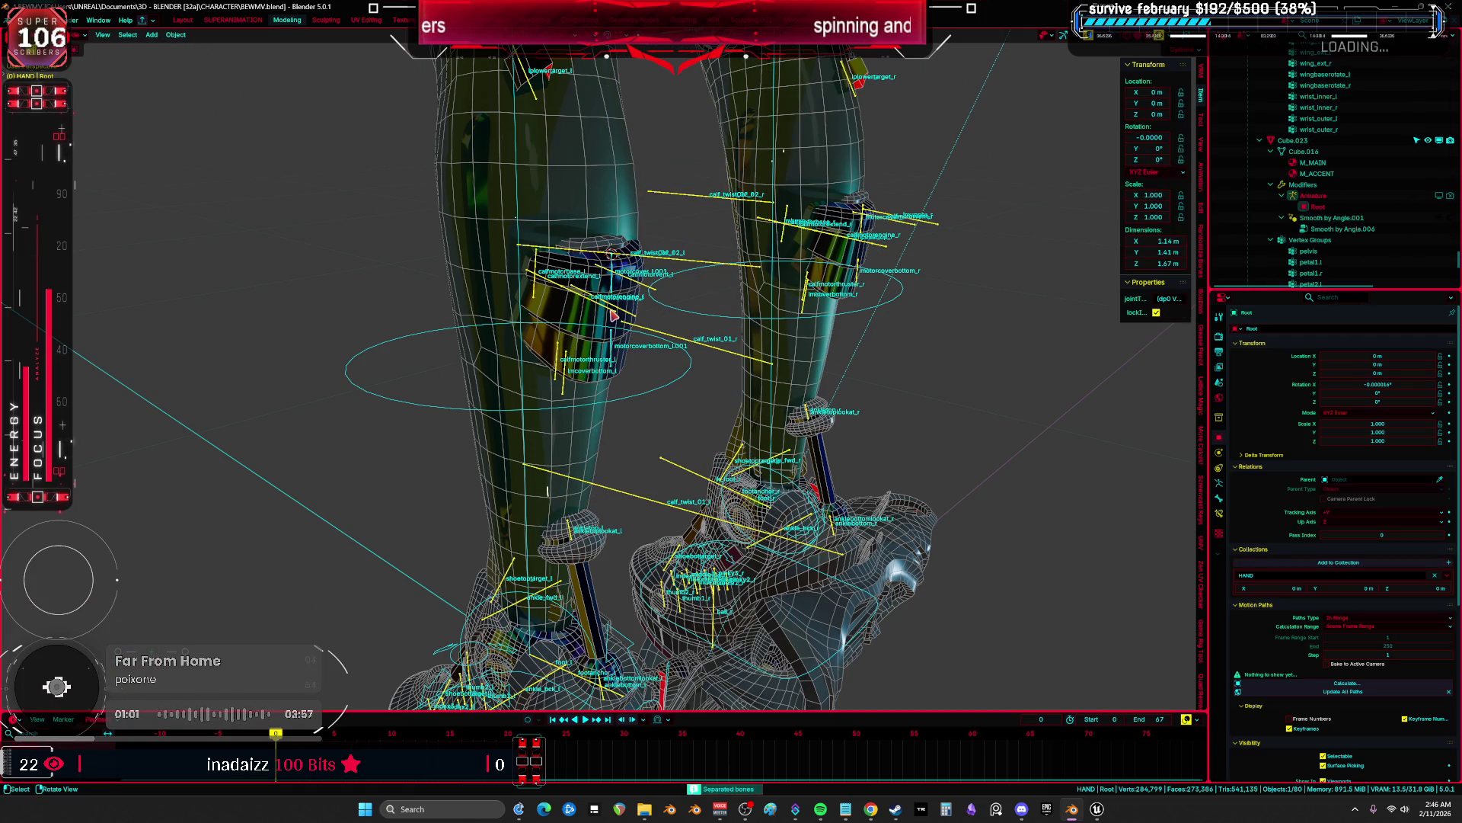
Hide the original armature and enter Edit Mode on the new Root.001 armature.
key(h)
click(617, 294)
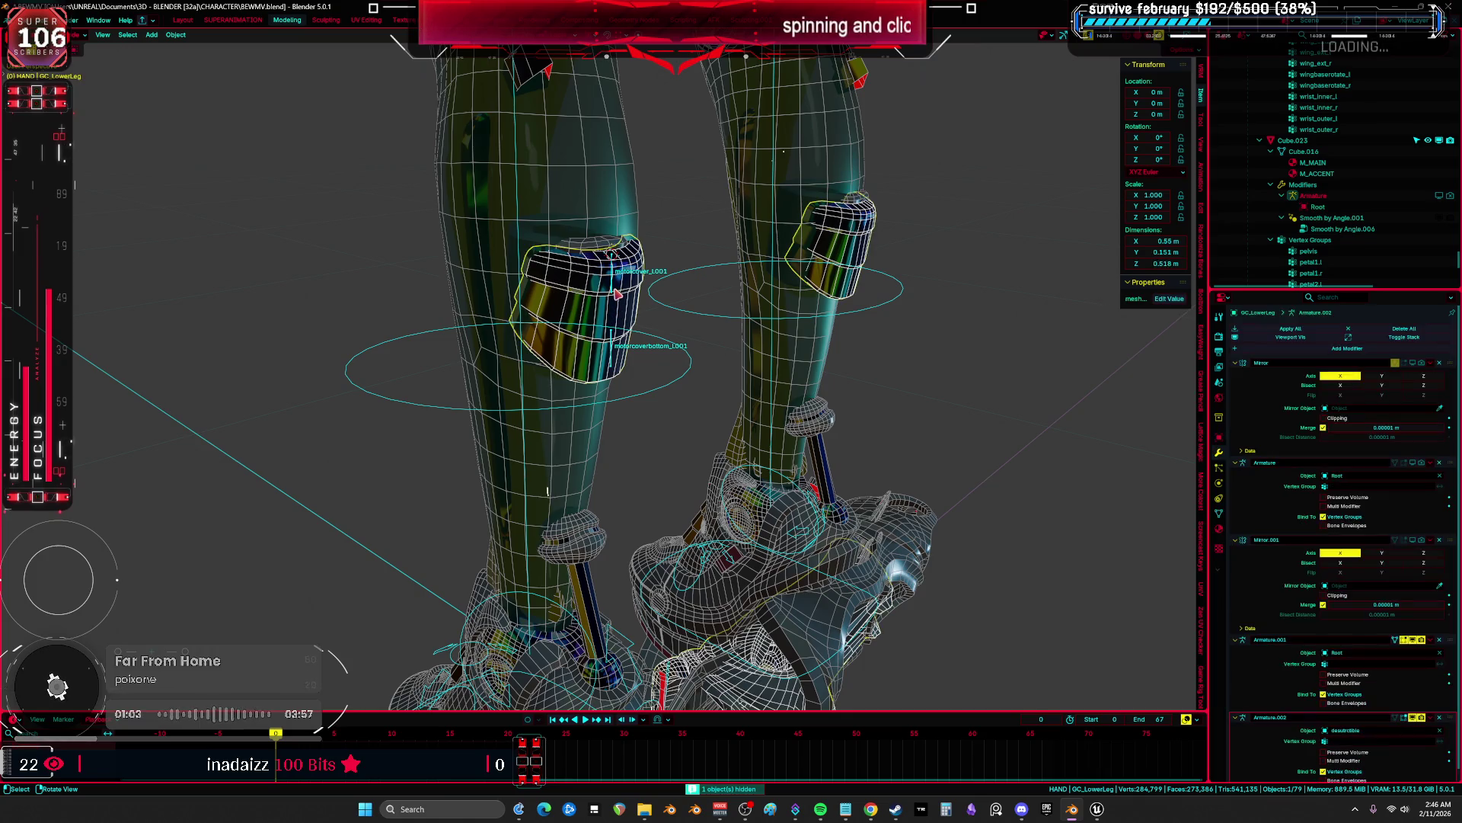
click(618, 294)
key(Tab)
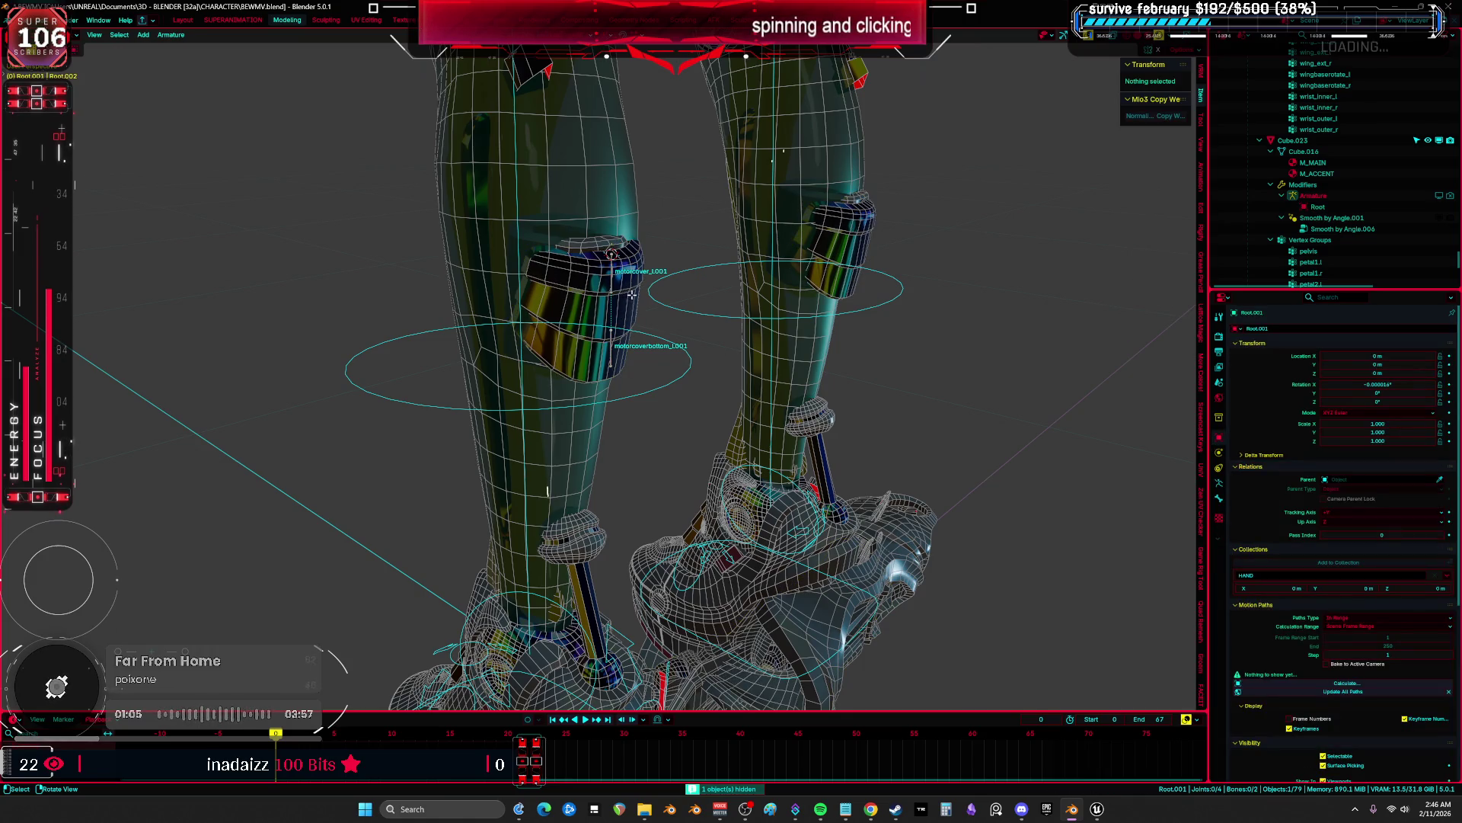
Rename the duplicated bones motorcover_l and motorcoverbottom_l.
click(611, 285)
key(F2)
text(motorcover_l)
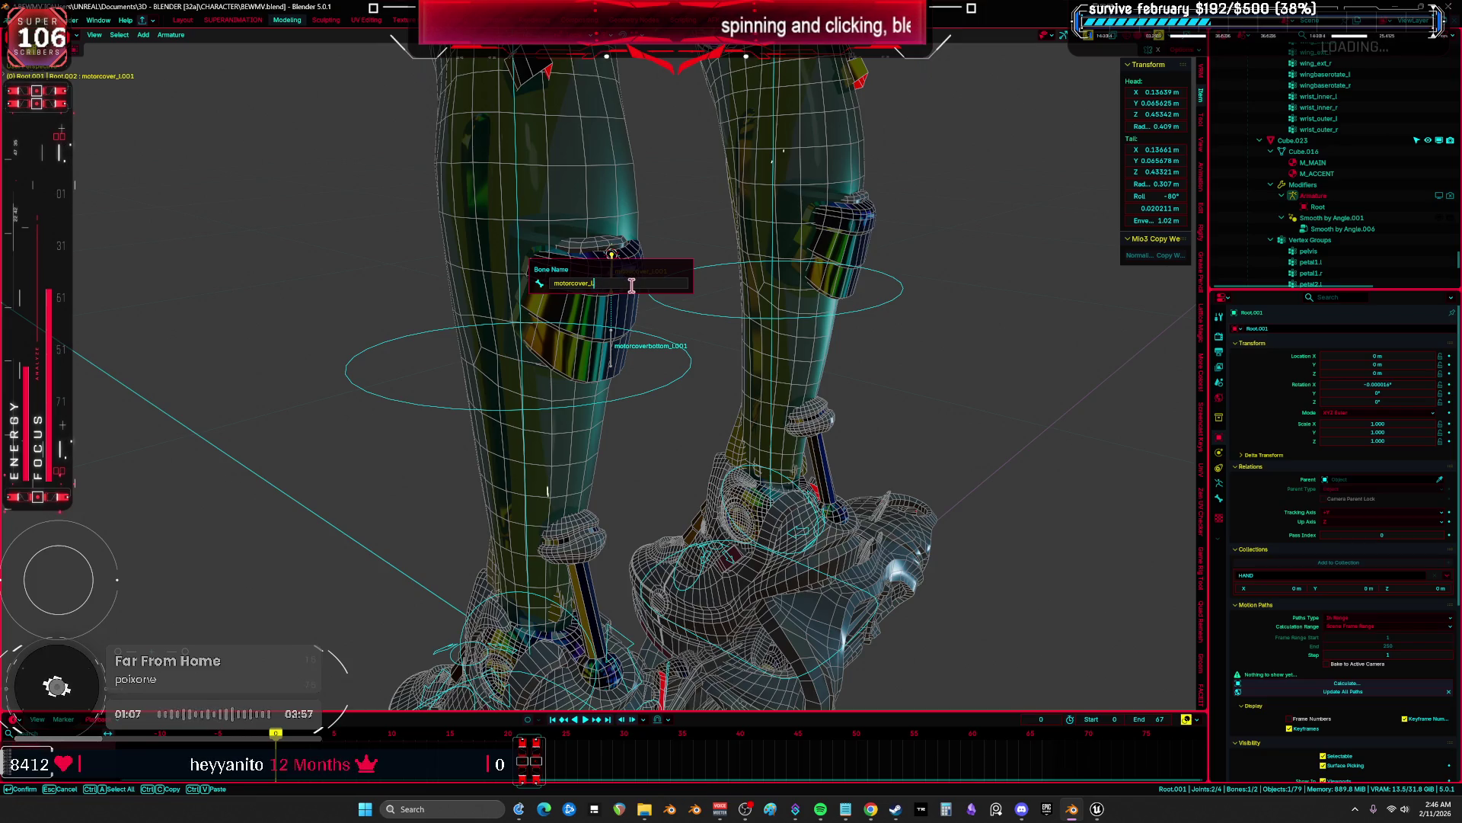
key(Return)
click(615, 352)
key(F2)
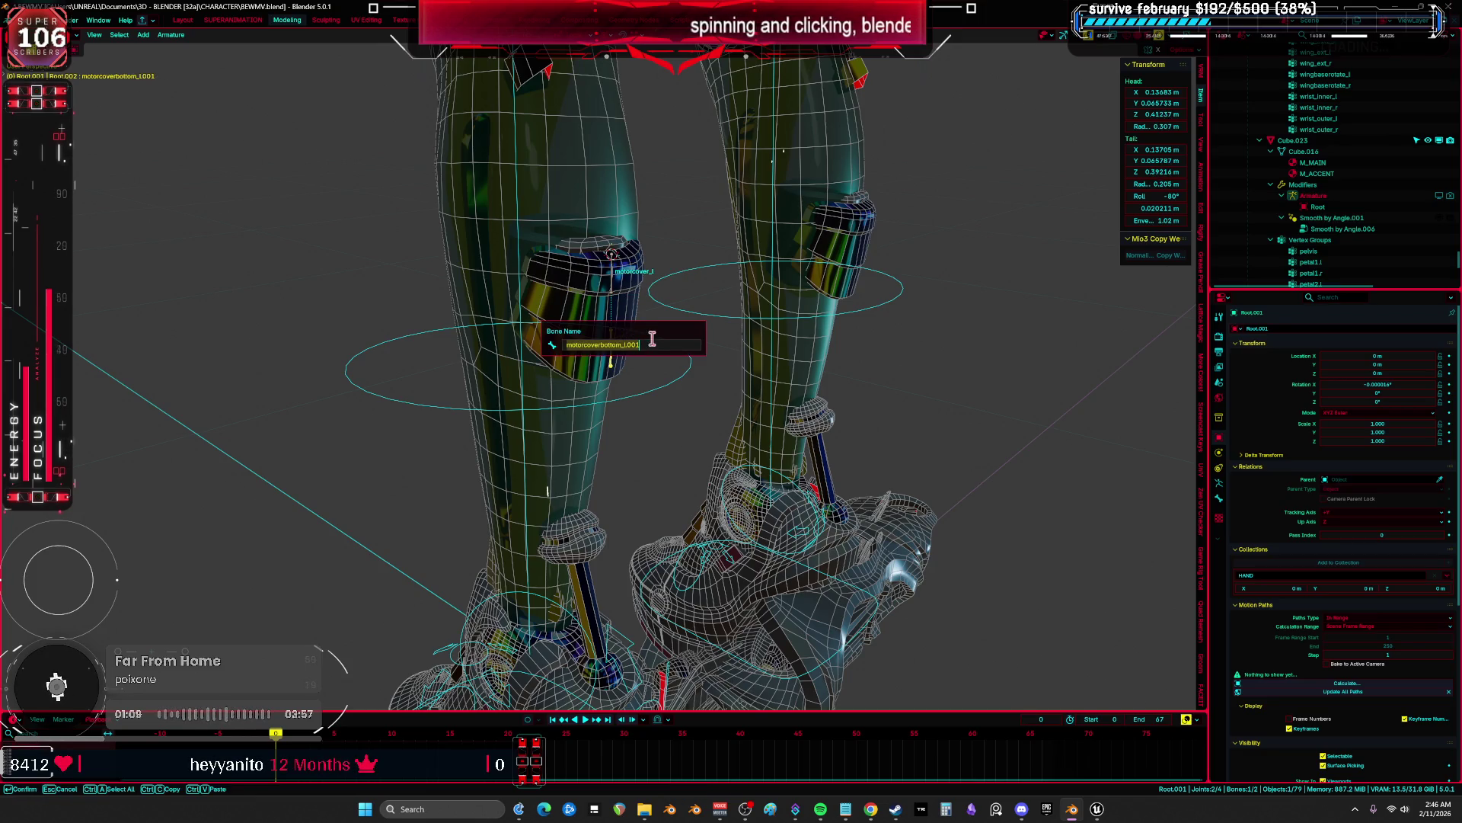
key(Return)
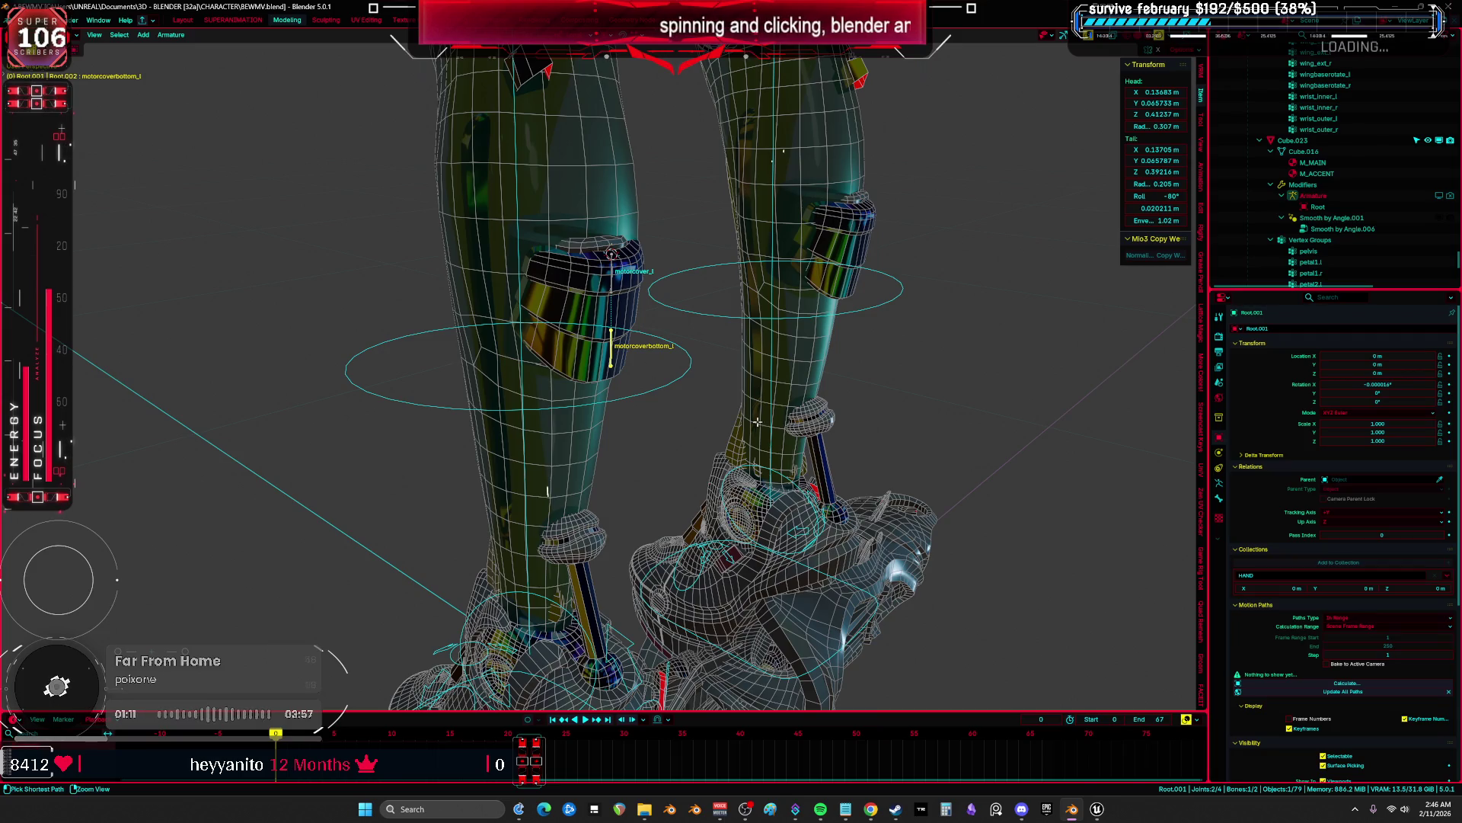
Select both renamed bones, return to Object Mode and select the desutrctible empty.
key(a)
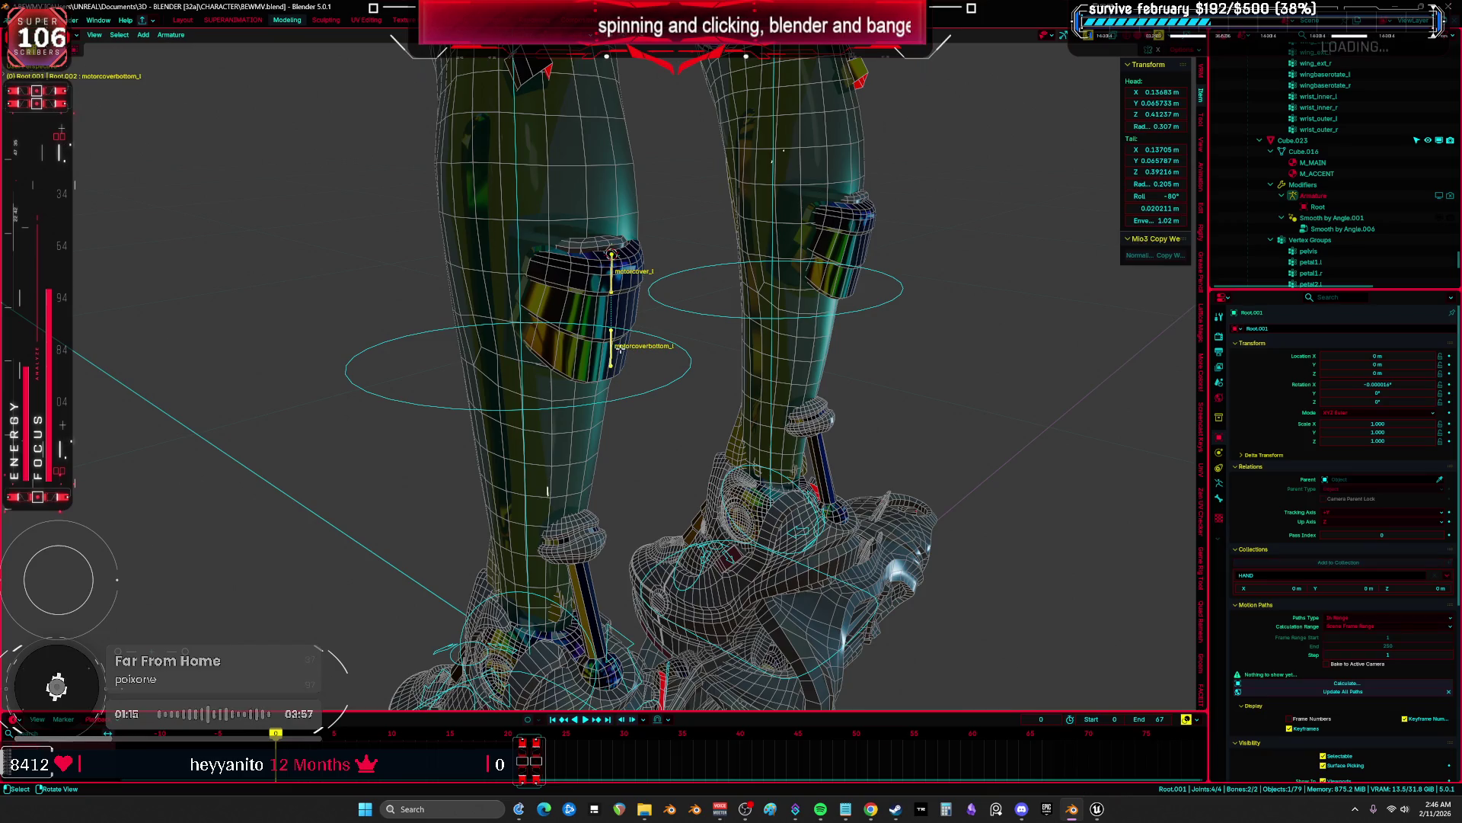
middle_drag(608, 345, 808, 408)
key(ctrl+Tab)
click(663, 392)
mouse_move(662, 392)
middle_down()
mouse_move(728, 500)
mouse_move(843, 571)
middle_up()
ctrl+click(861, 596)
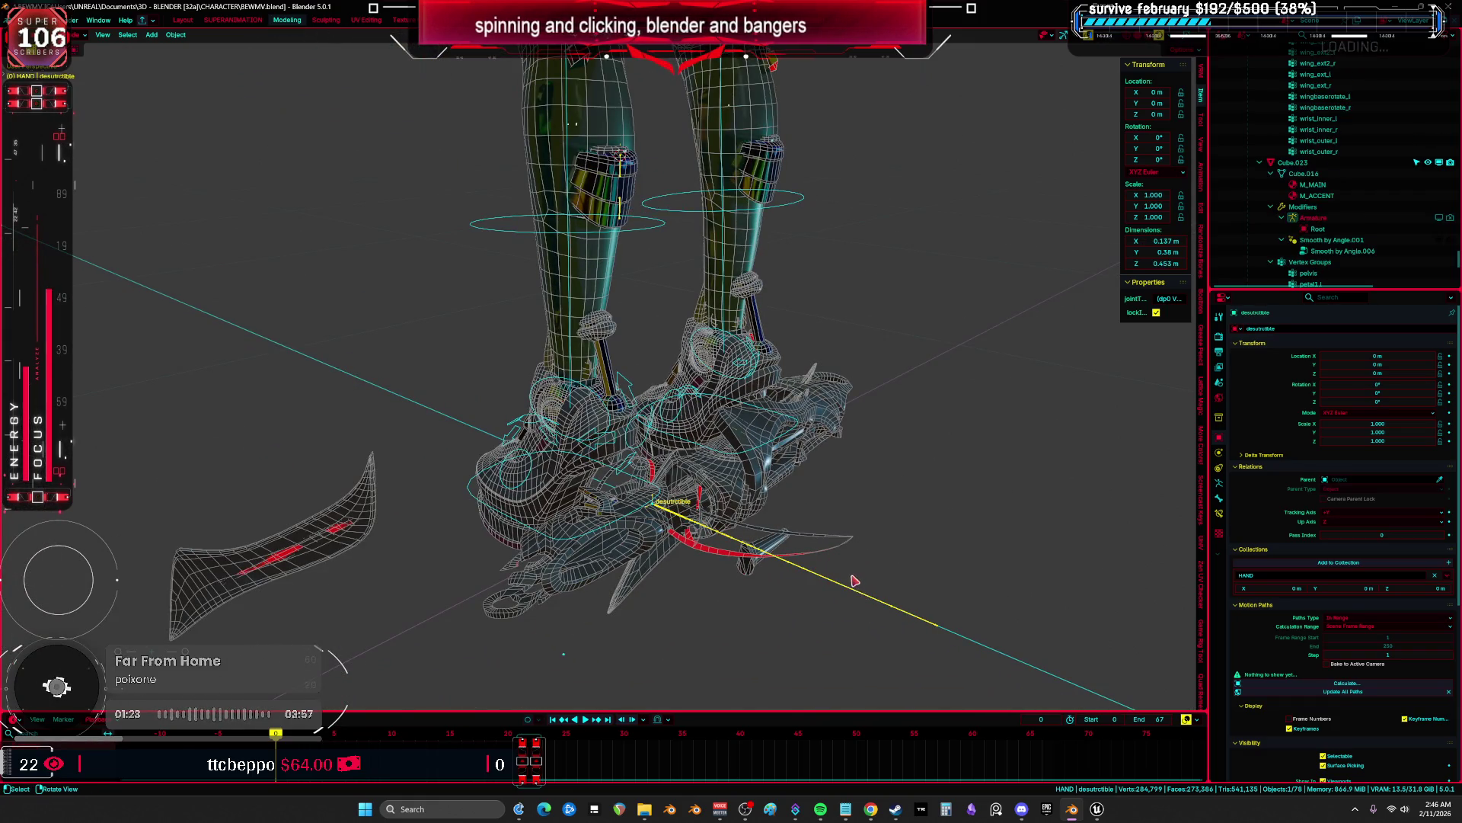
Inspect the copythis and interaction bones in Edit Mode, then return to Object Mode.
key(Tab)
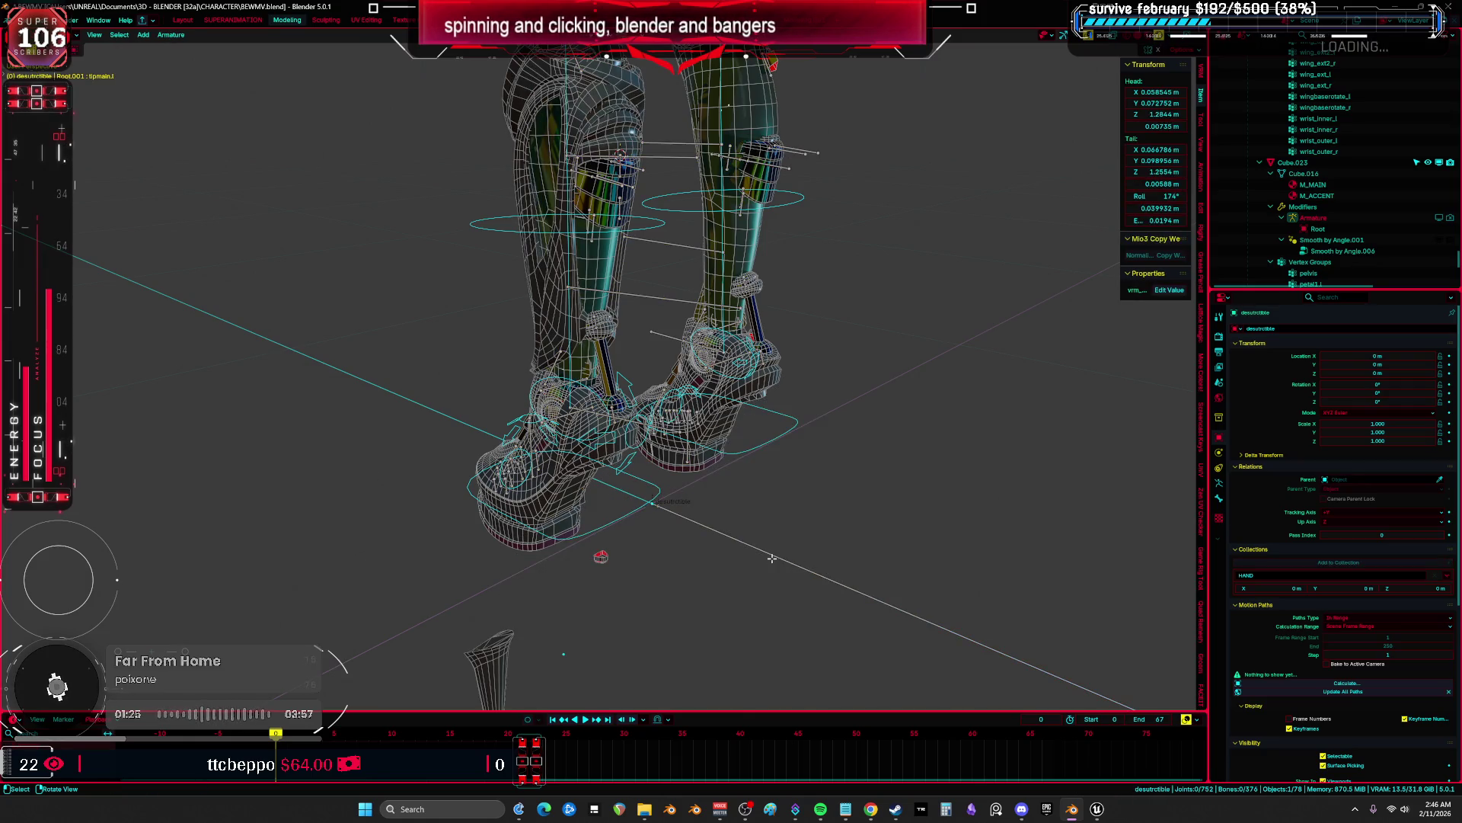
click(775, 555)
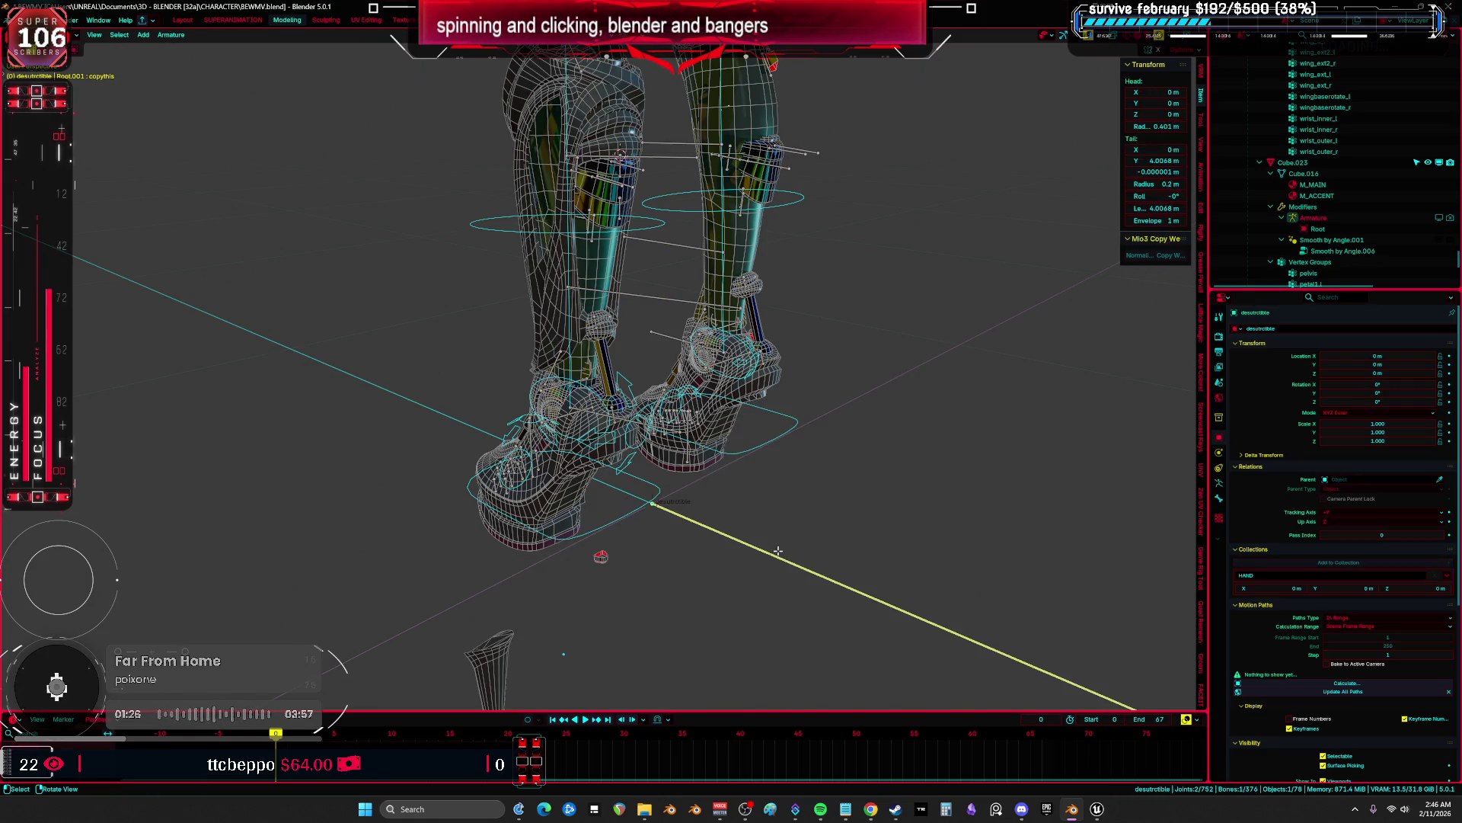
shift+click(680, 518)
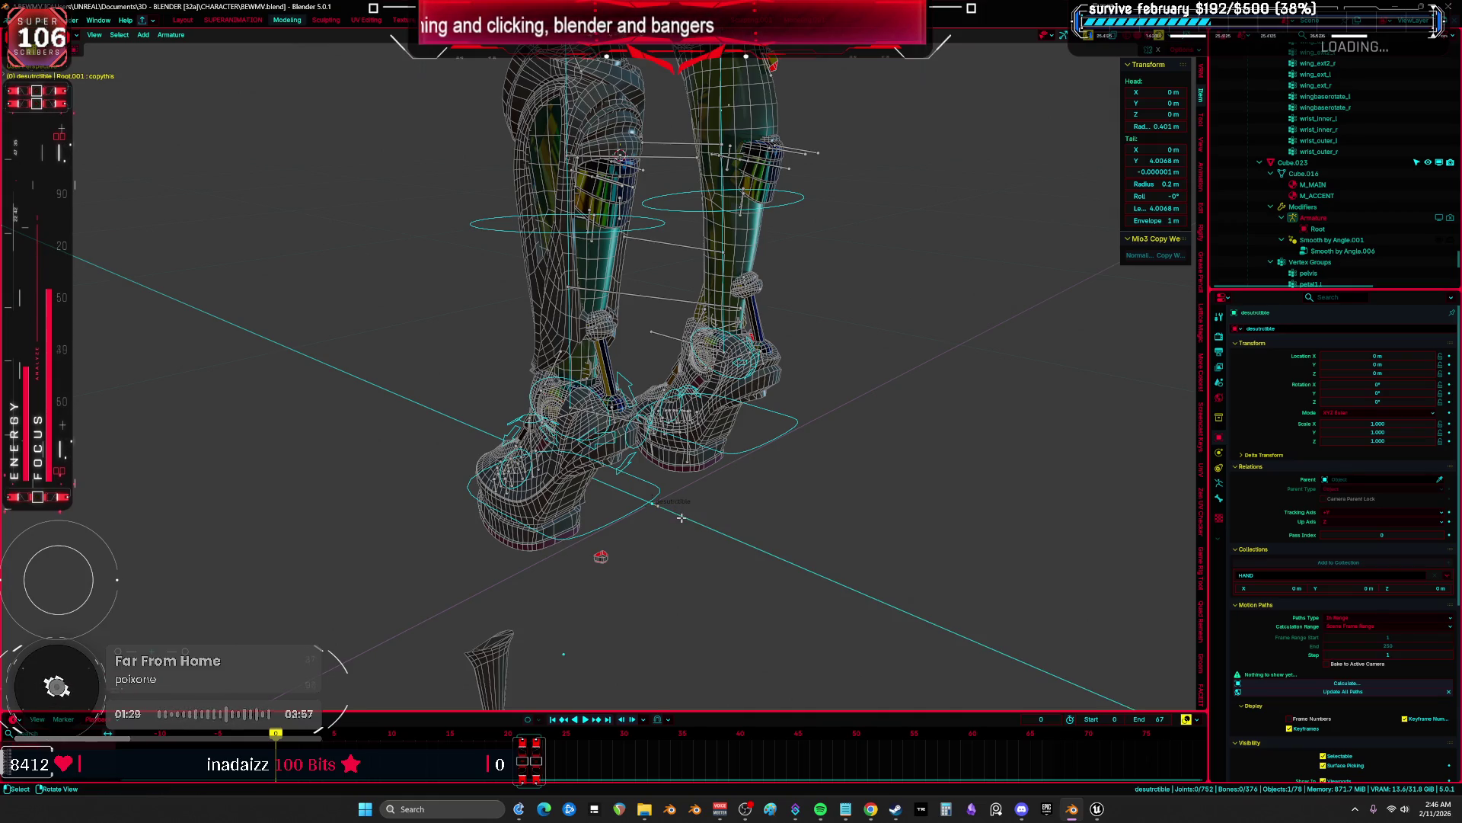
click(680, 513)
scroll(690, 499, down, 4)
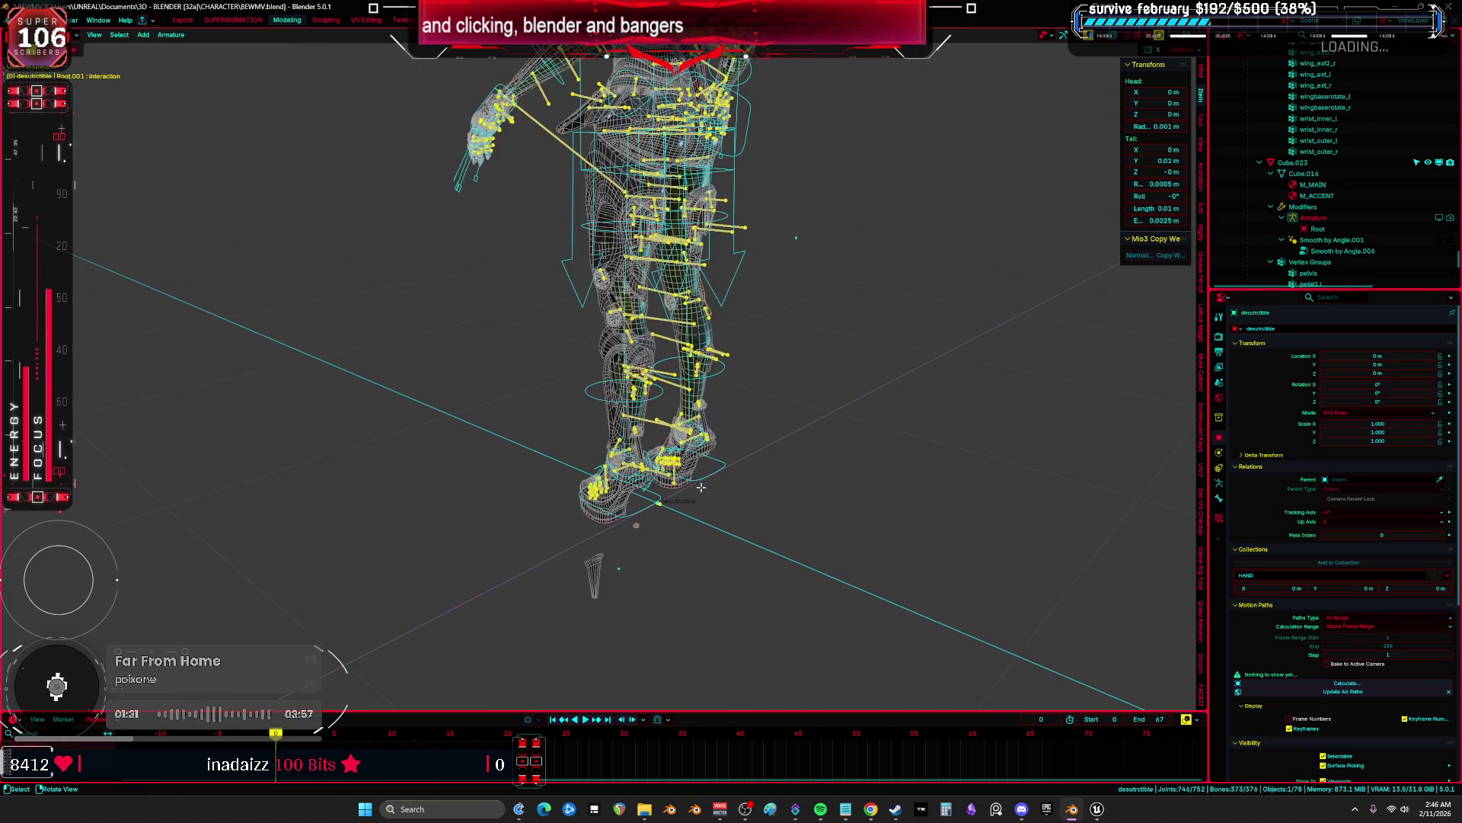
scroll(694, 492, up, 3)
key(Tab)
click(723, 465)
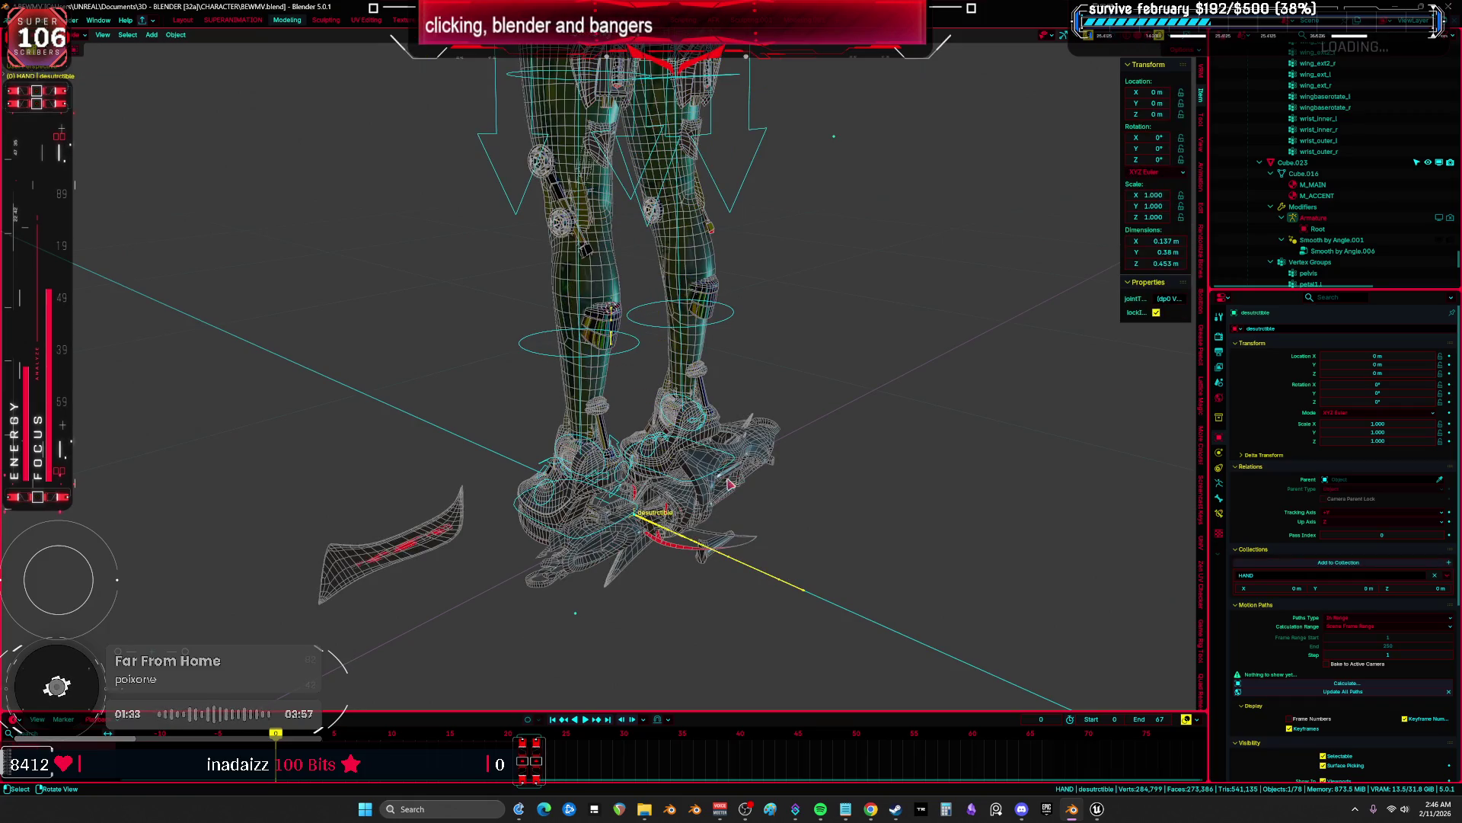
In Pose Mode, select the motor-cover bones with the constrained thruster flap bone active.
key(ctrl+Tab)
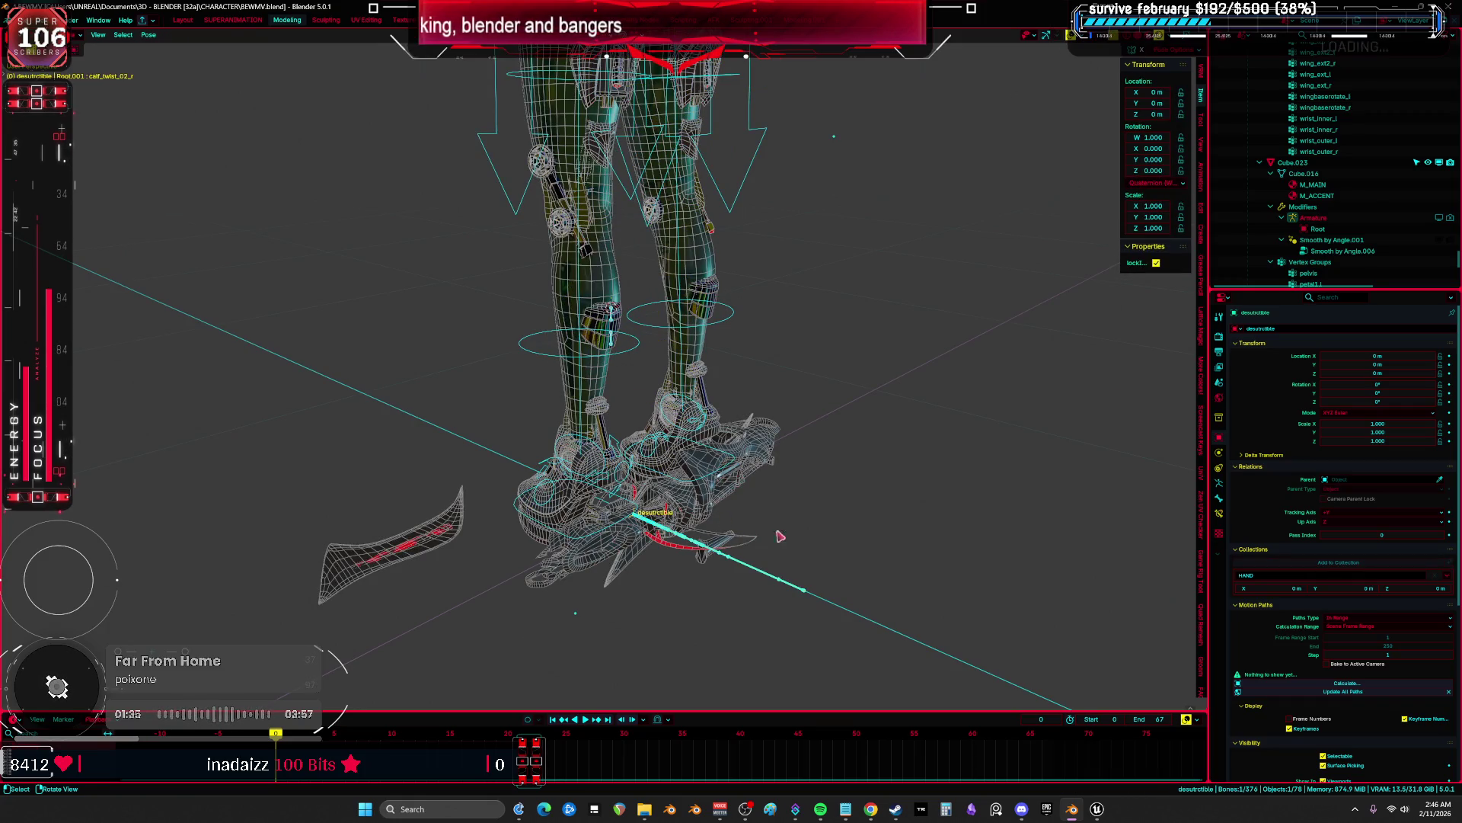
click(1218, 513)
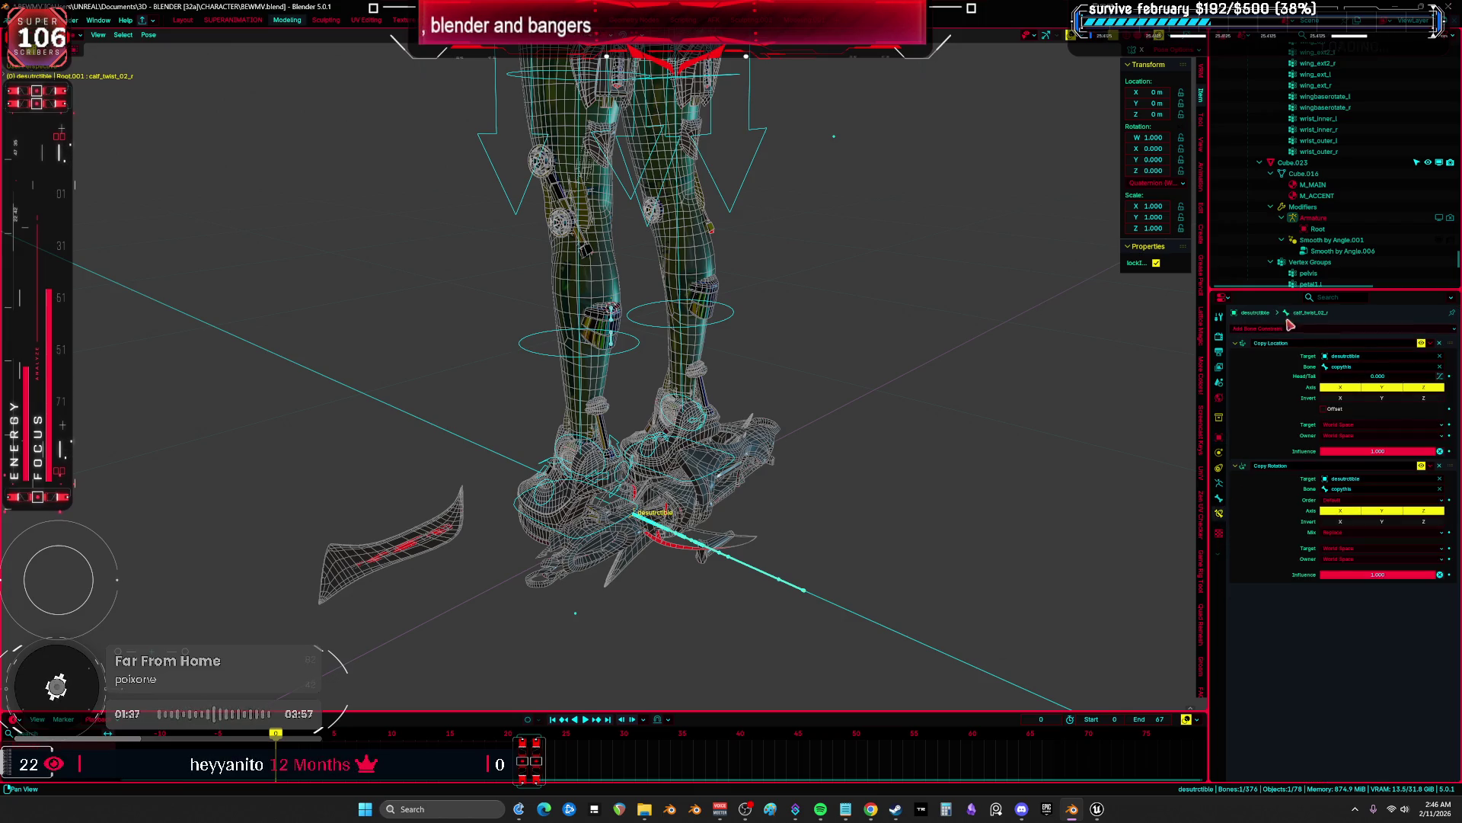
scroll(601, 387, up, 2)
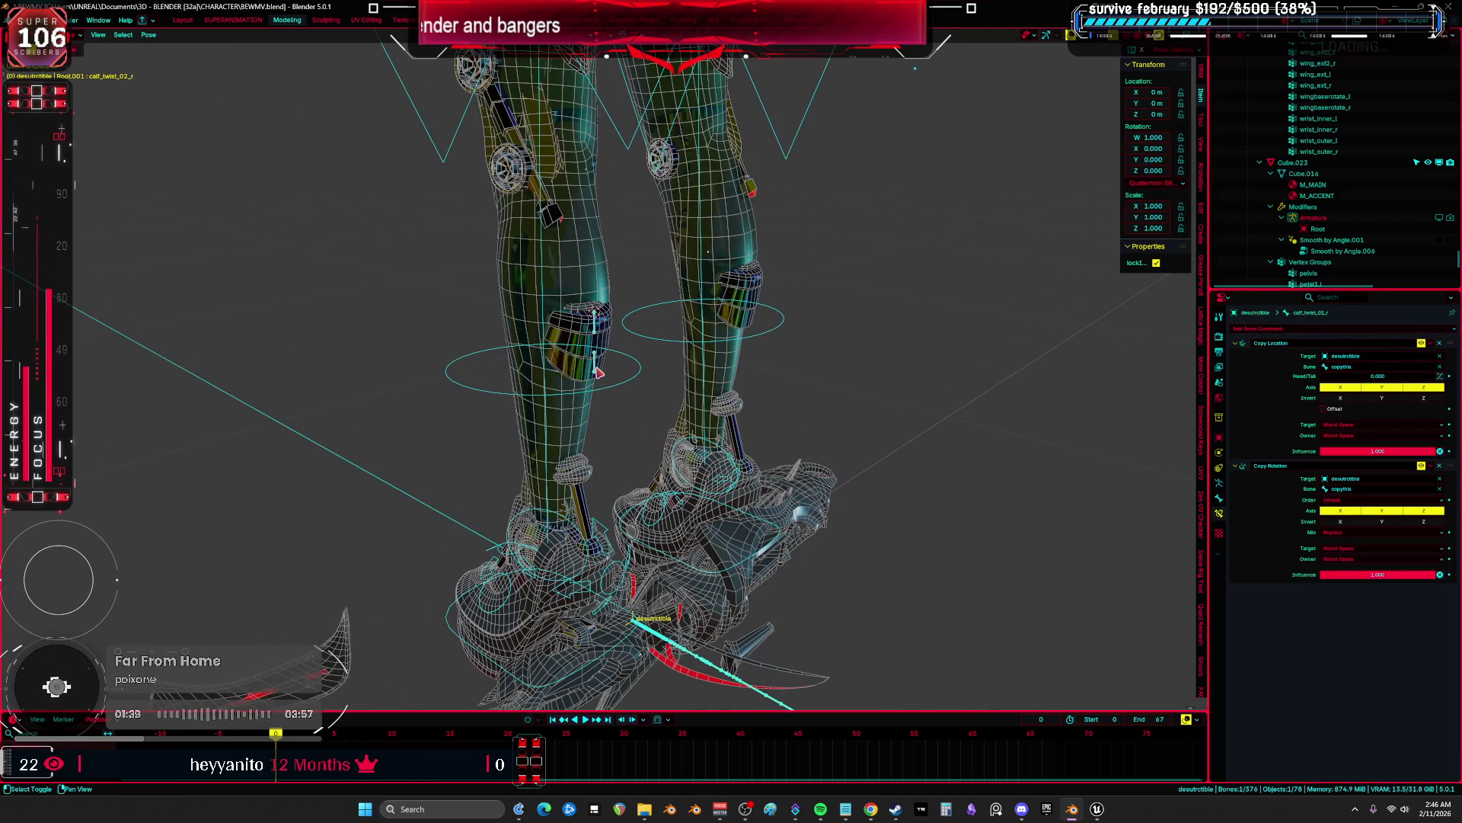
shift+click(754, 497)
shift+middle_drag(754, 497, 743, 320)
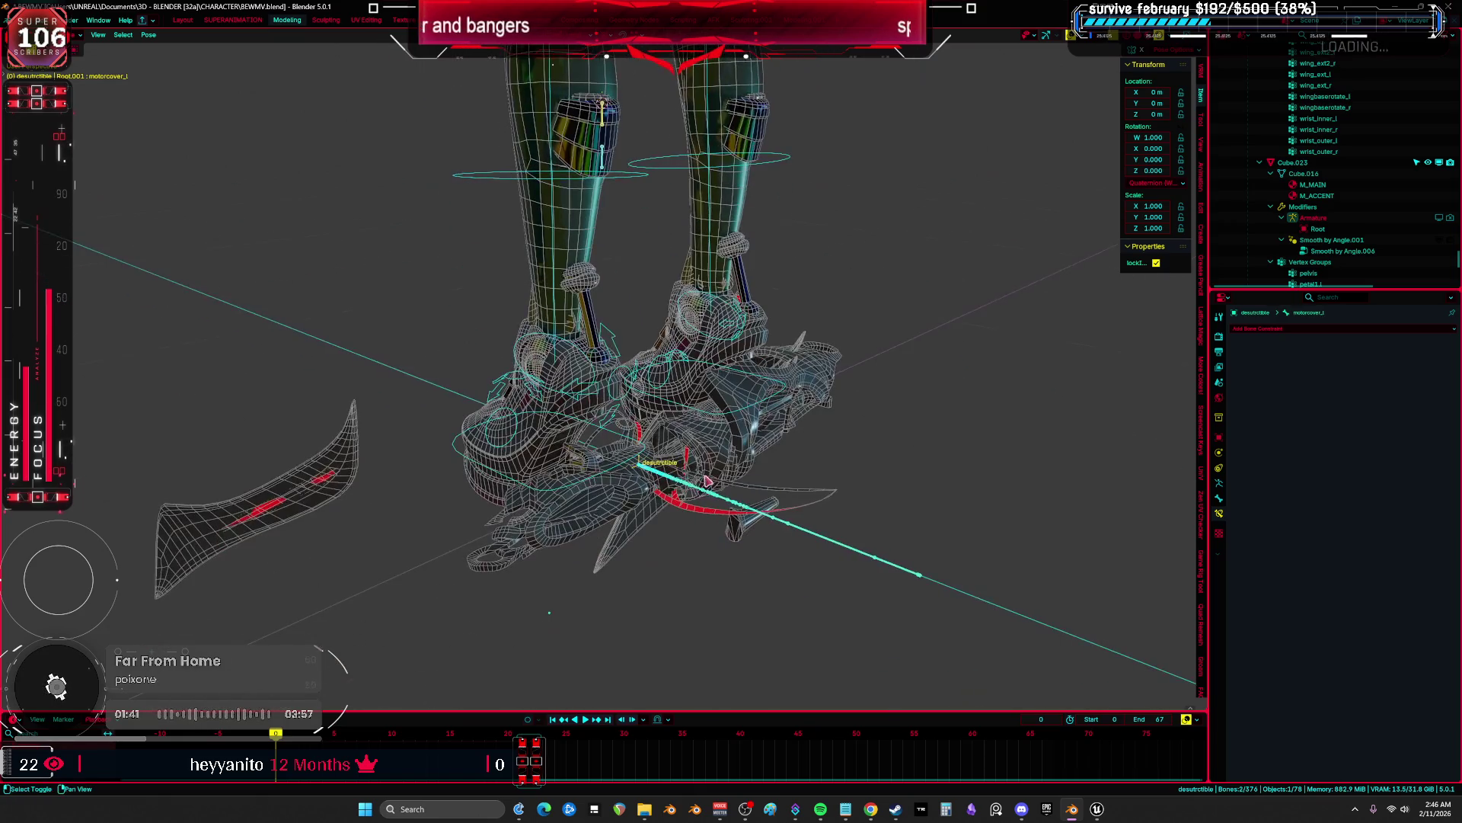
shift+click(503, 375)
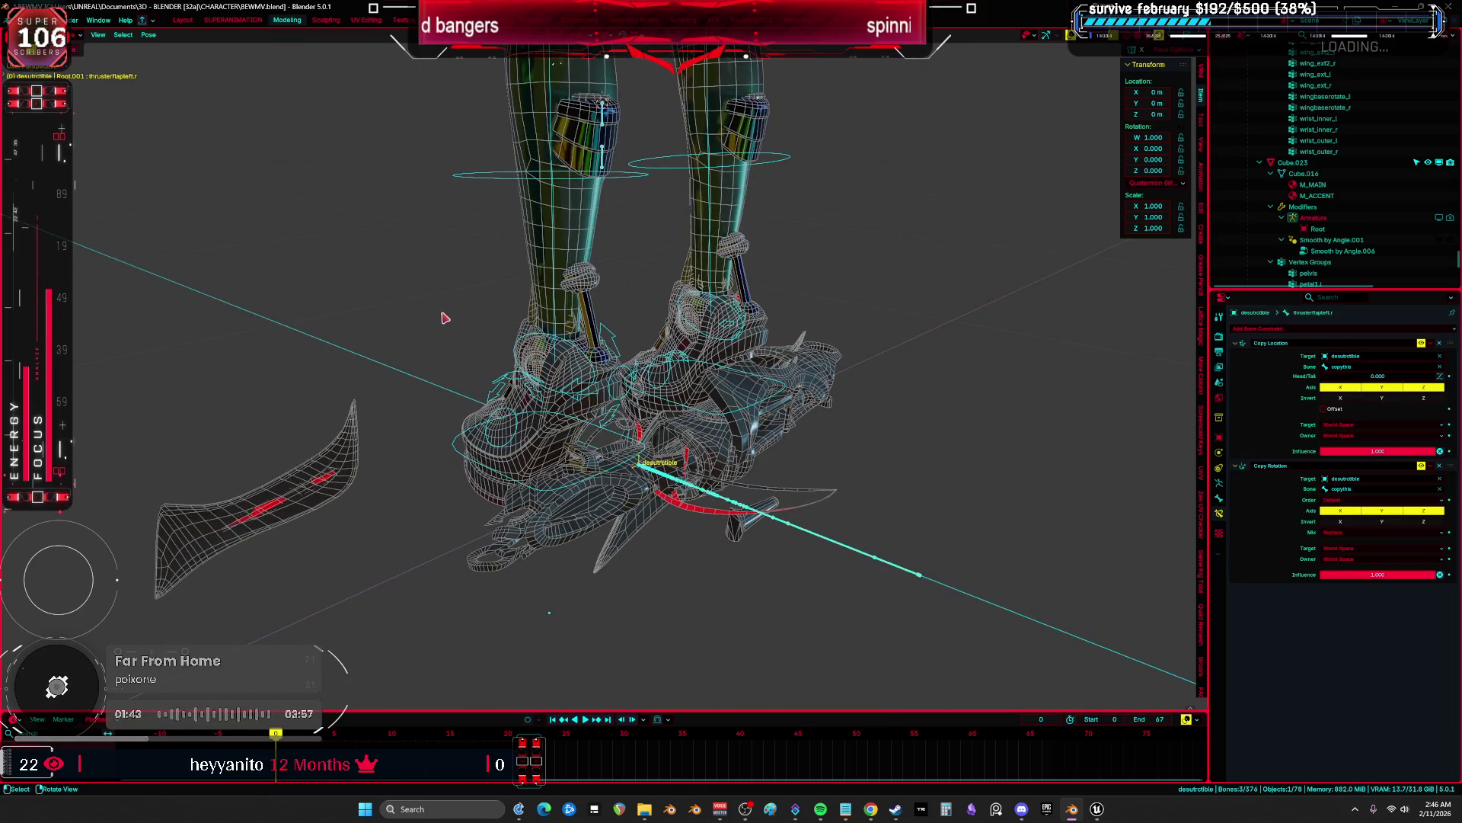
Copy the flap bone's Copy Location and Copy Rotation constraints onto the selected motor-cover bones.
click(148, 34)
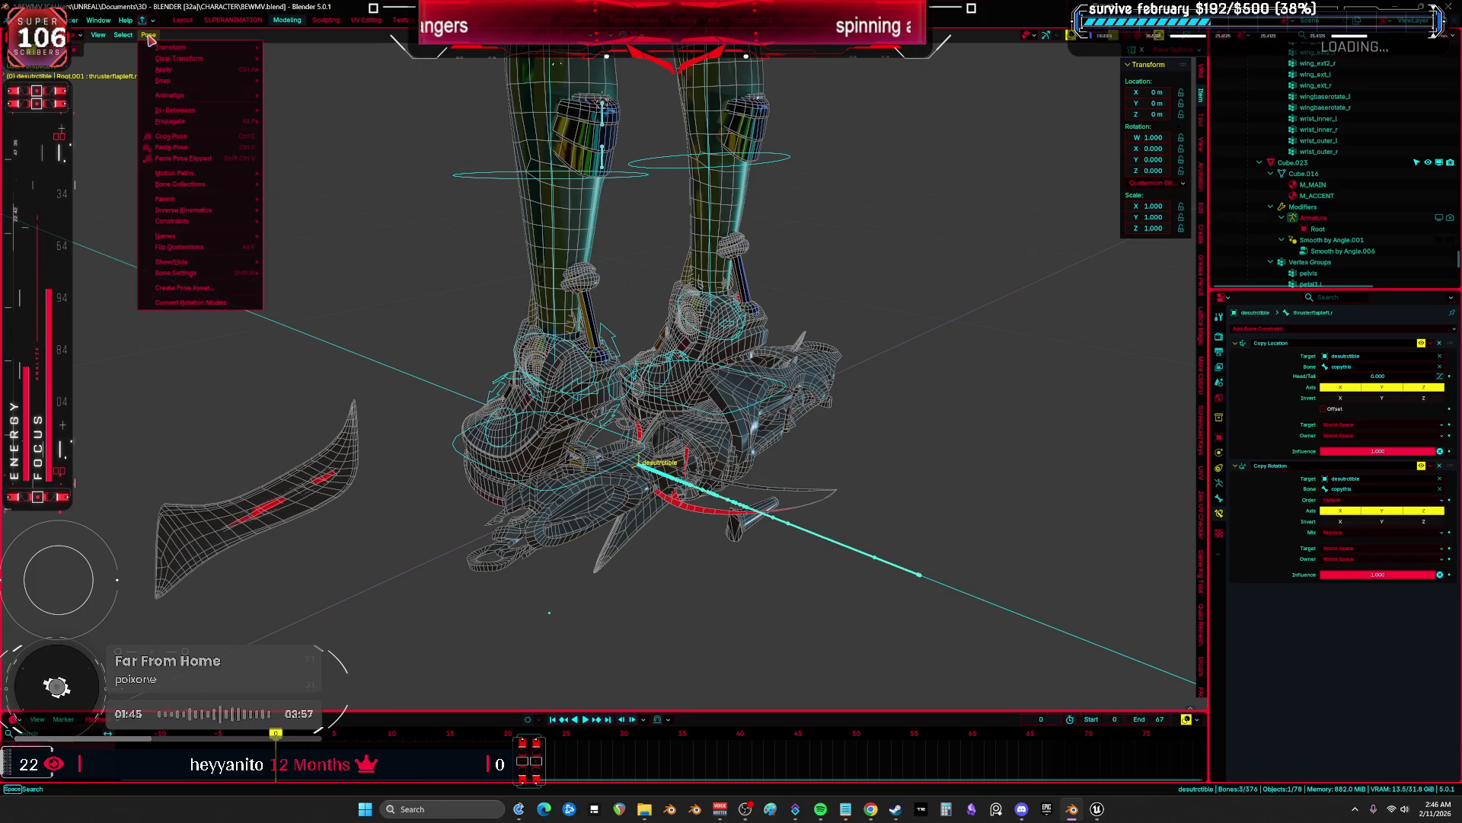
mouse_move(229, 225)
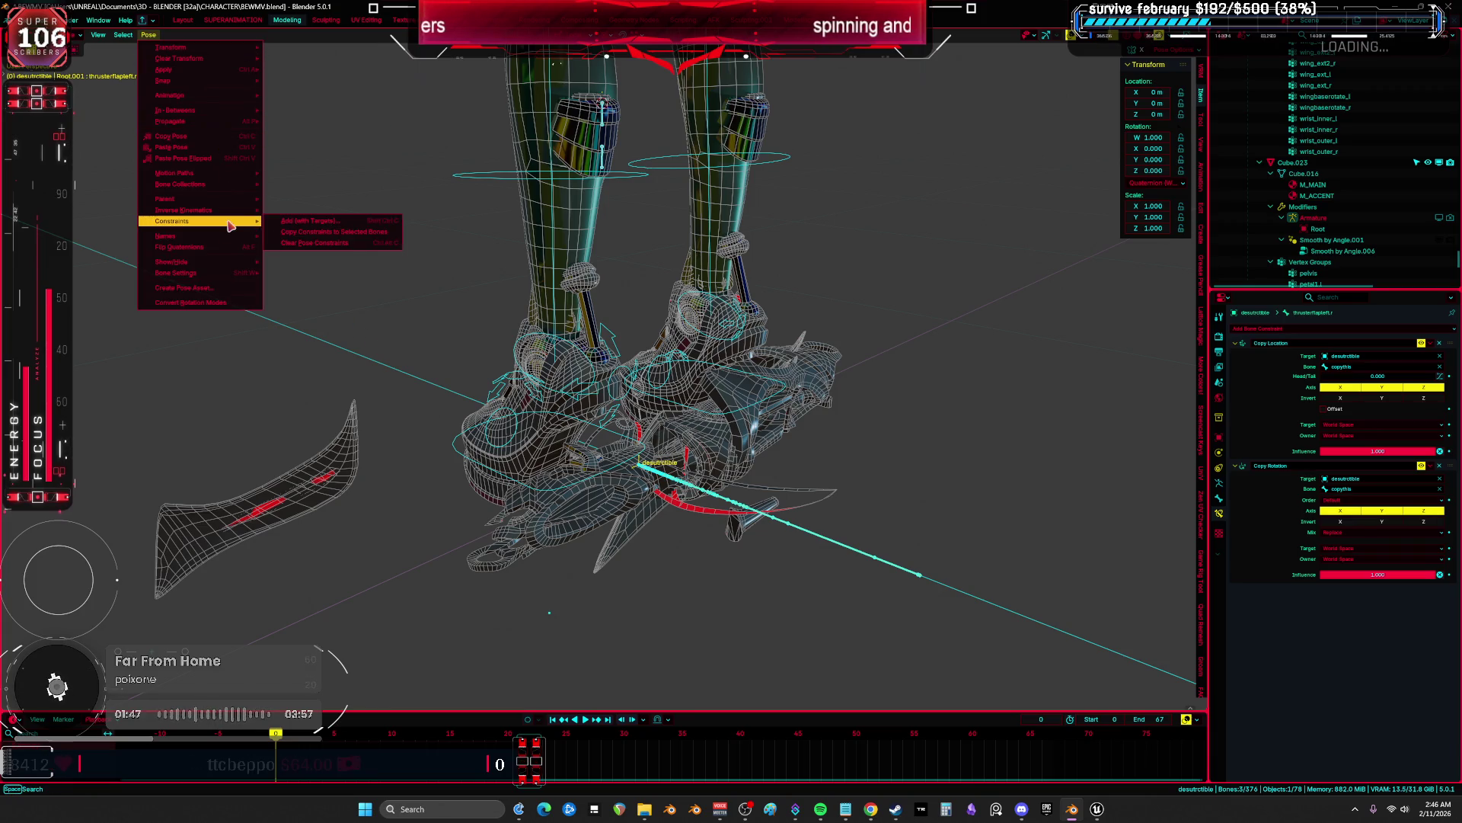
click(353, 232)
click(582, 227)
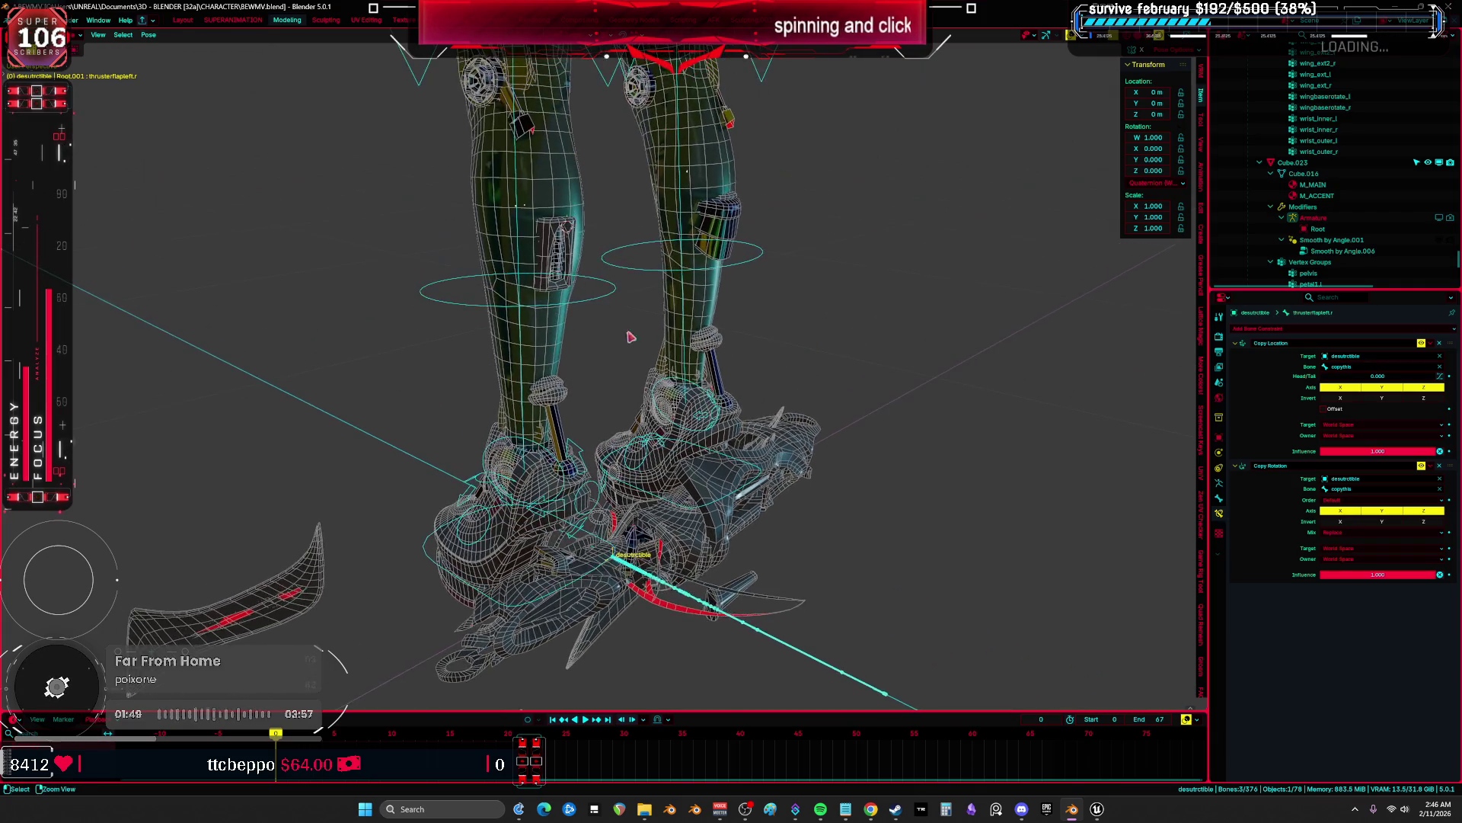
middle_drag(610, 252, 723, 337)
key(KP_1)
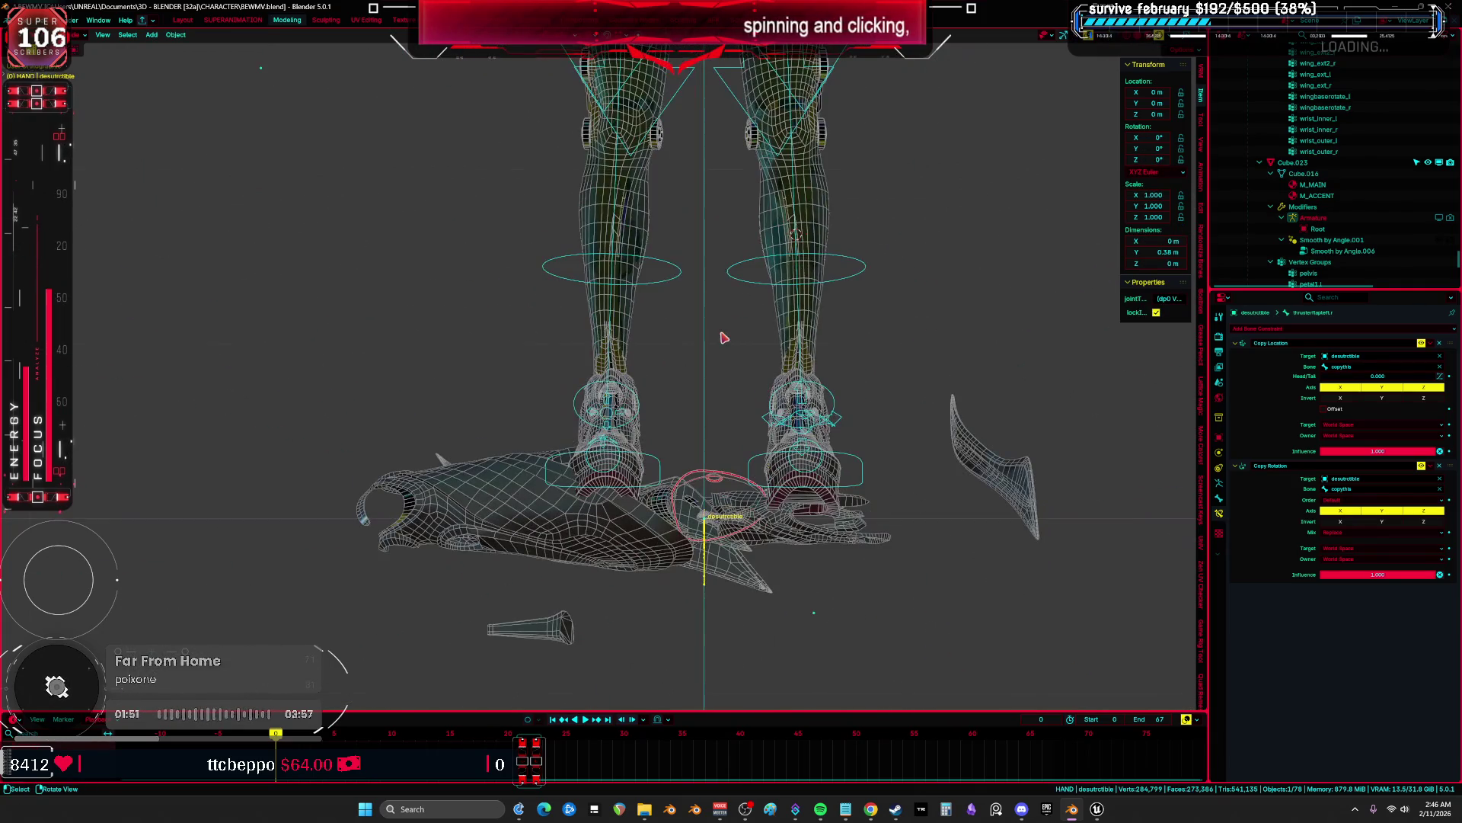
Save BEWMV.blend, maximise the 3D viewport, and switch to the web browser.
key(ctrl+s)
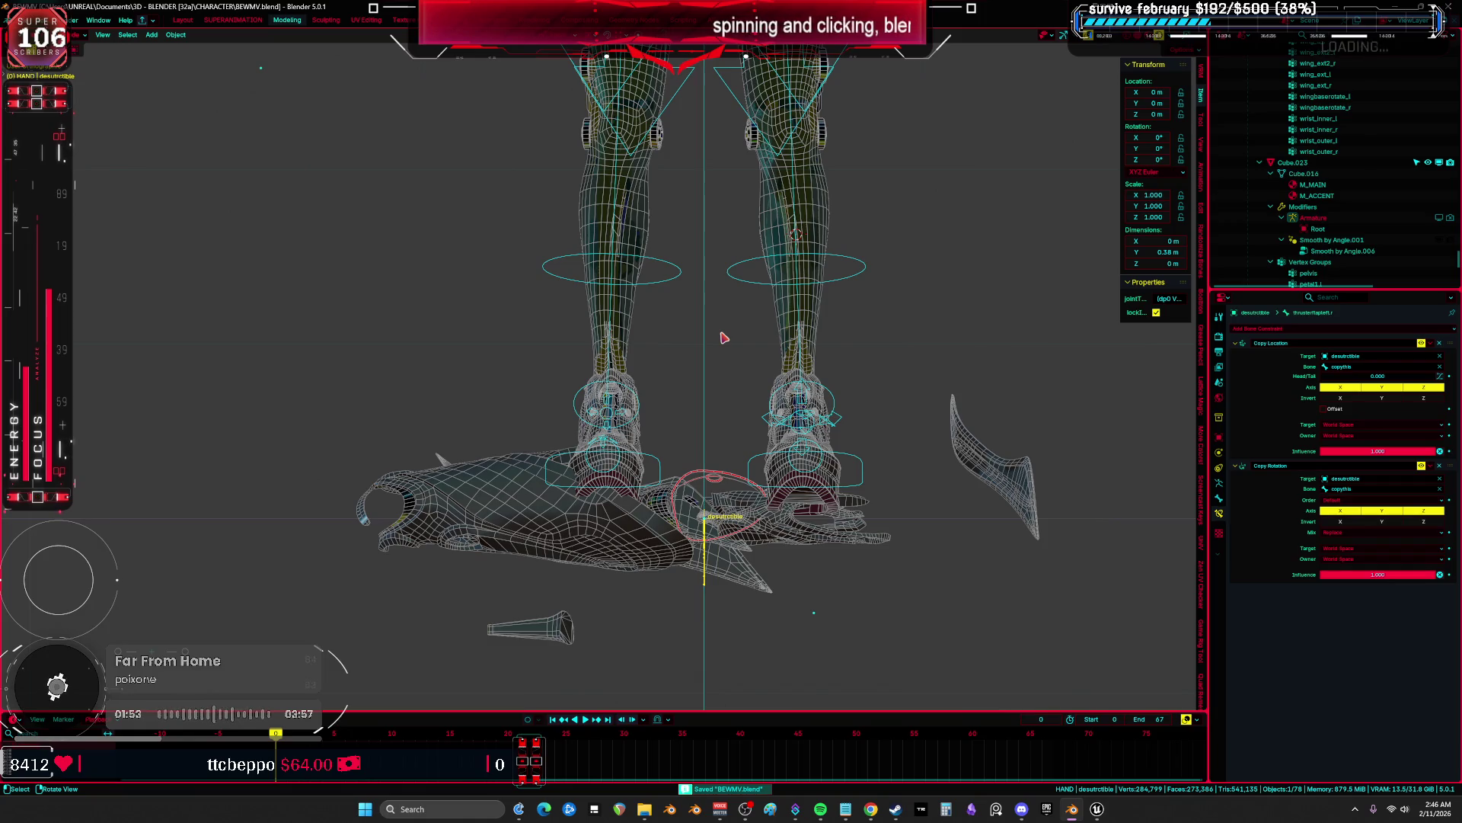
key(ctrl+alt+space)
right_click(723, 337)
mouse_move(724, 338)
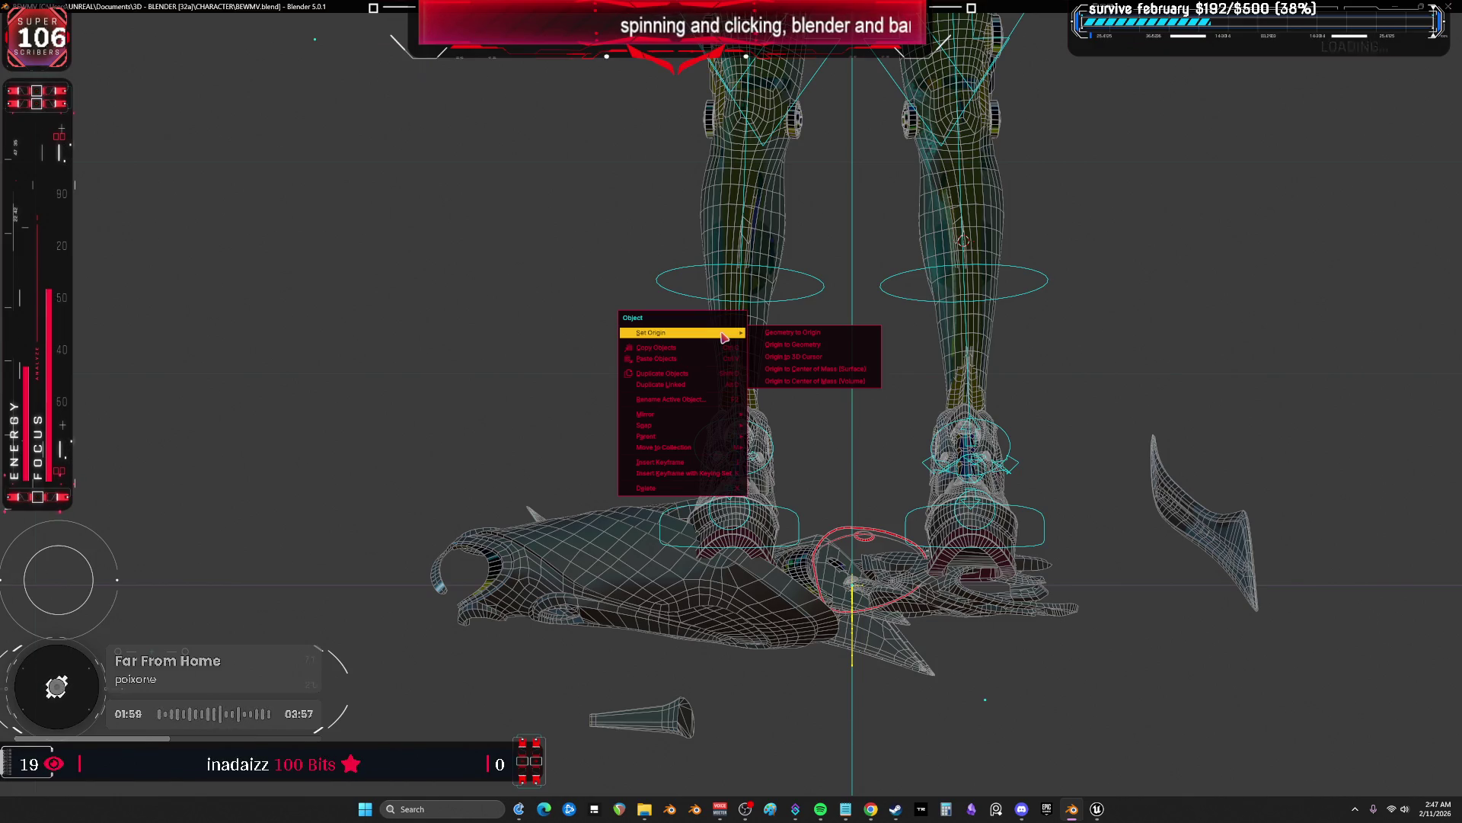
key(alt+Tab)
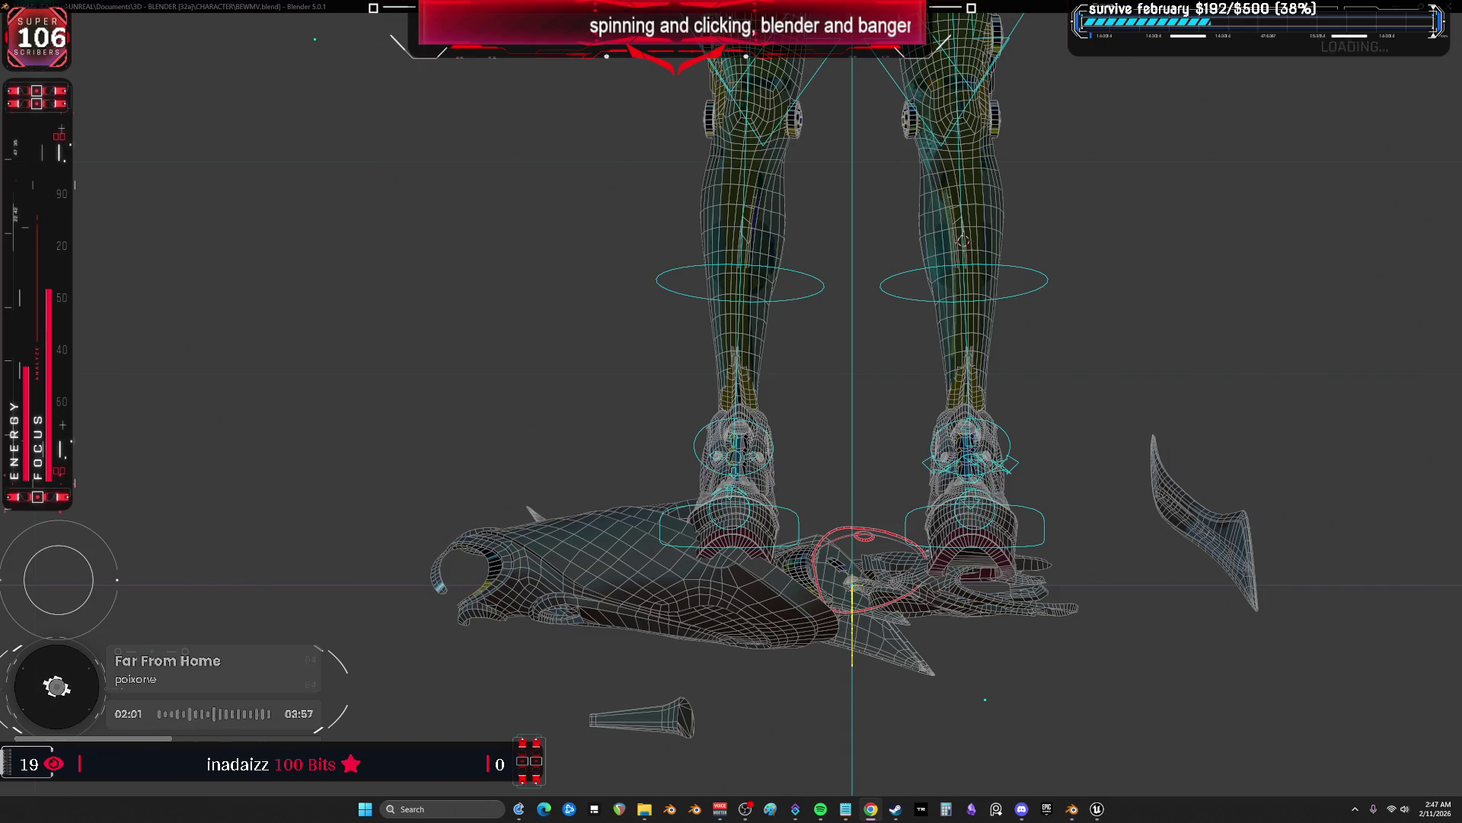